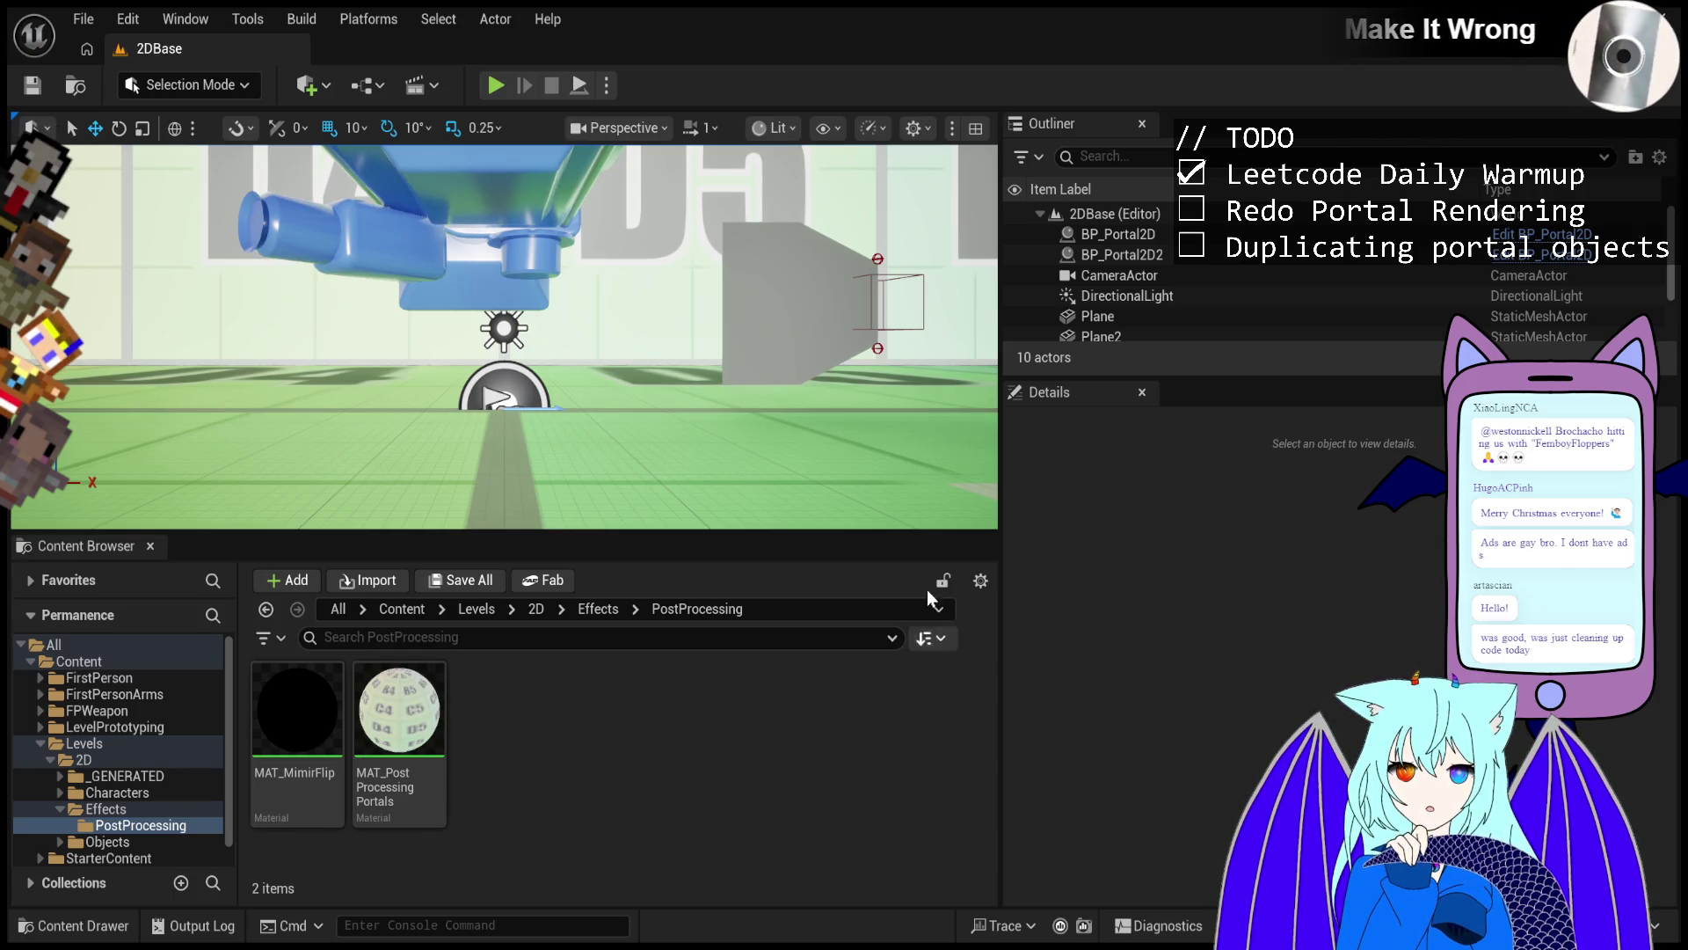
Pull the camera back to frame both portals over the D4–D6 floor tiles.
mouse_move(684, 318)
mouse_down()
mouse_move(684, 370)
mouse_move(712, 396)
mouse_move(713, 356)
mouse_move(712, 422)
mouse_move(712, 387)
mouse_move(738, 395)
mouse_move(730, 414)
mouse_move(714, 383)
mouse_move(714, 422)
mouse_move(710, 409)
mouse_up()
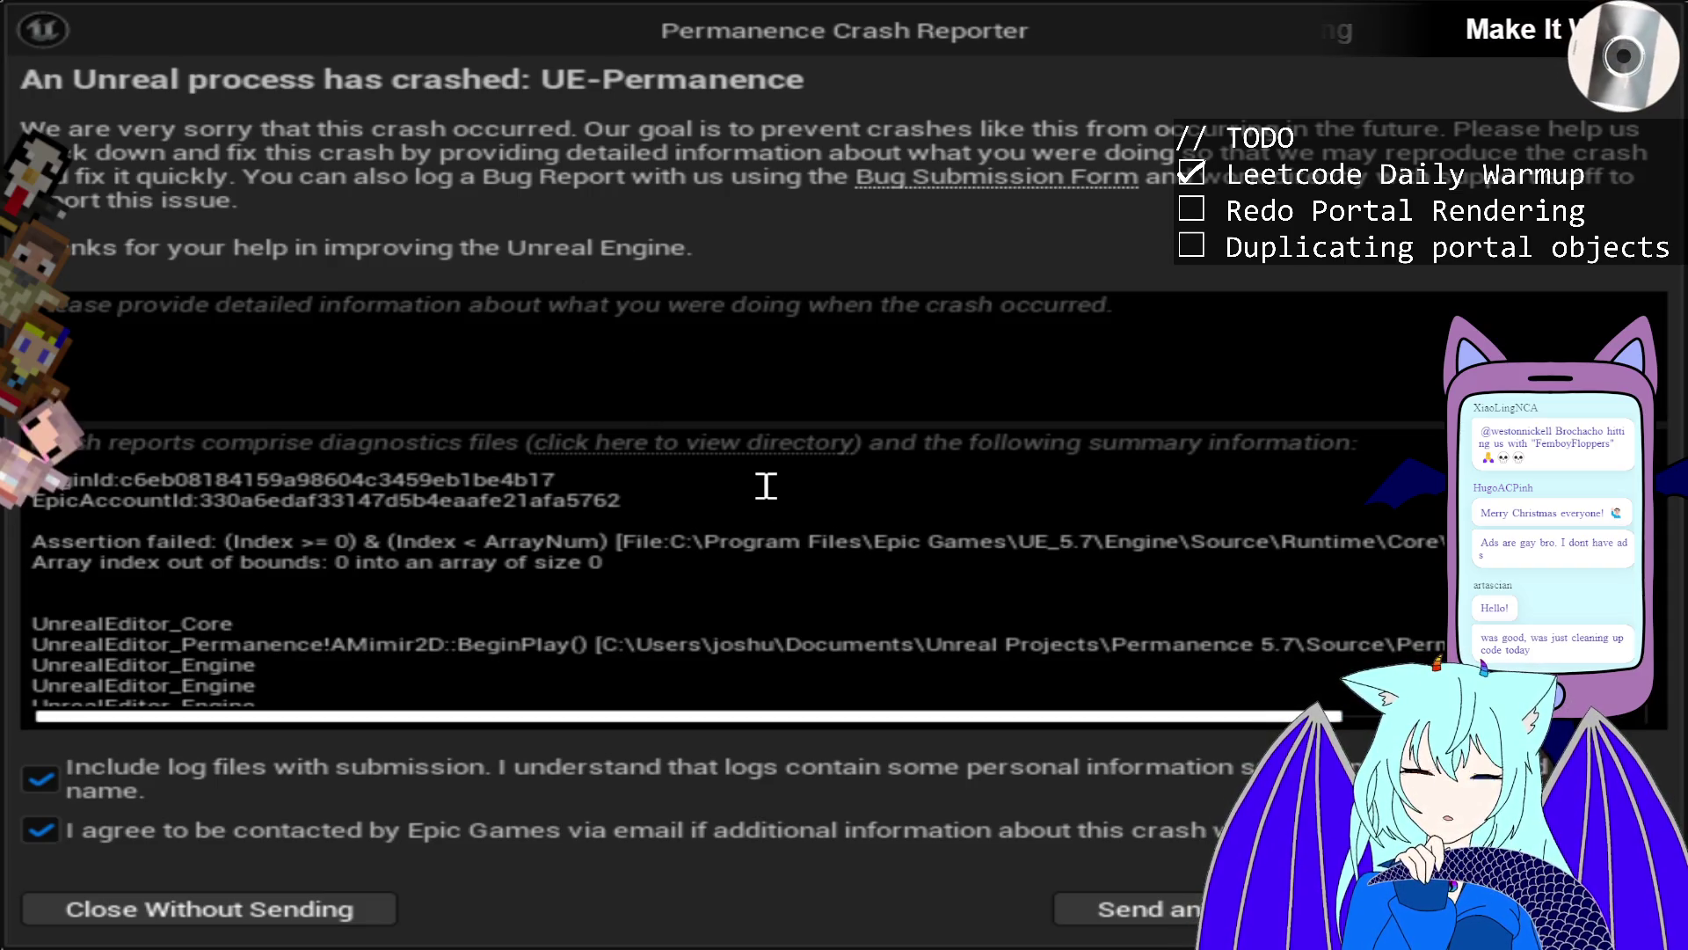
Scroll through the crash summary and AMimir2D::BeginPlay stack trace in the Crash Reporter.
scroll(766, 485, down, 5)
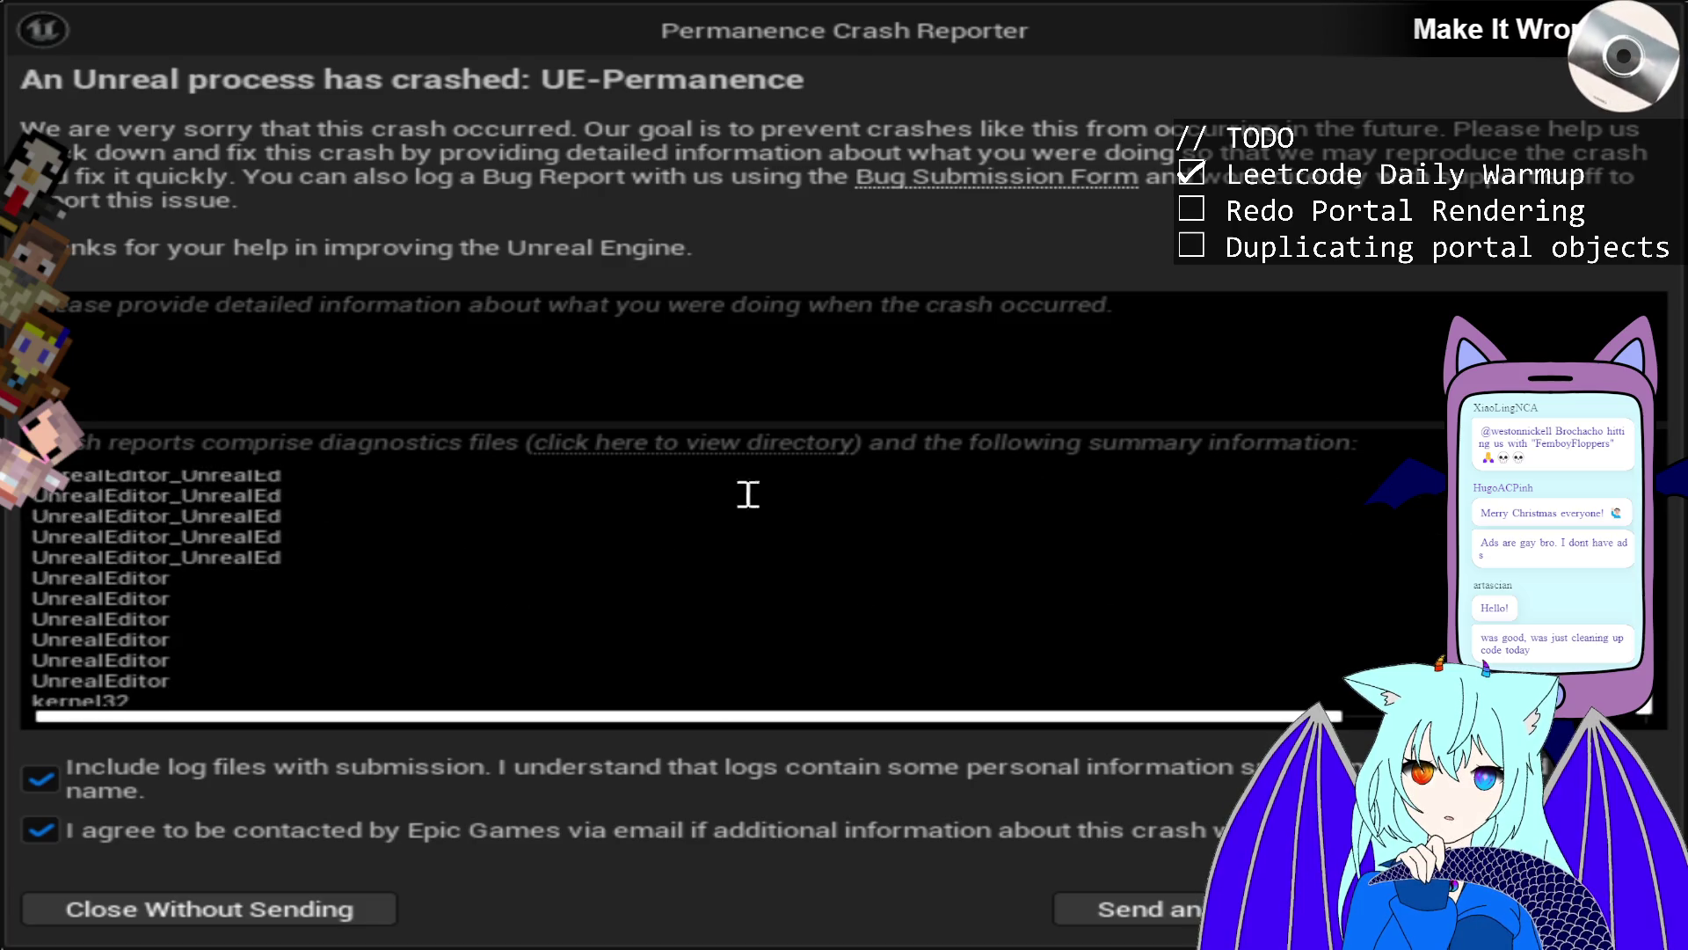
scroll(756, 501, up, 5)
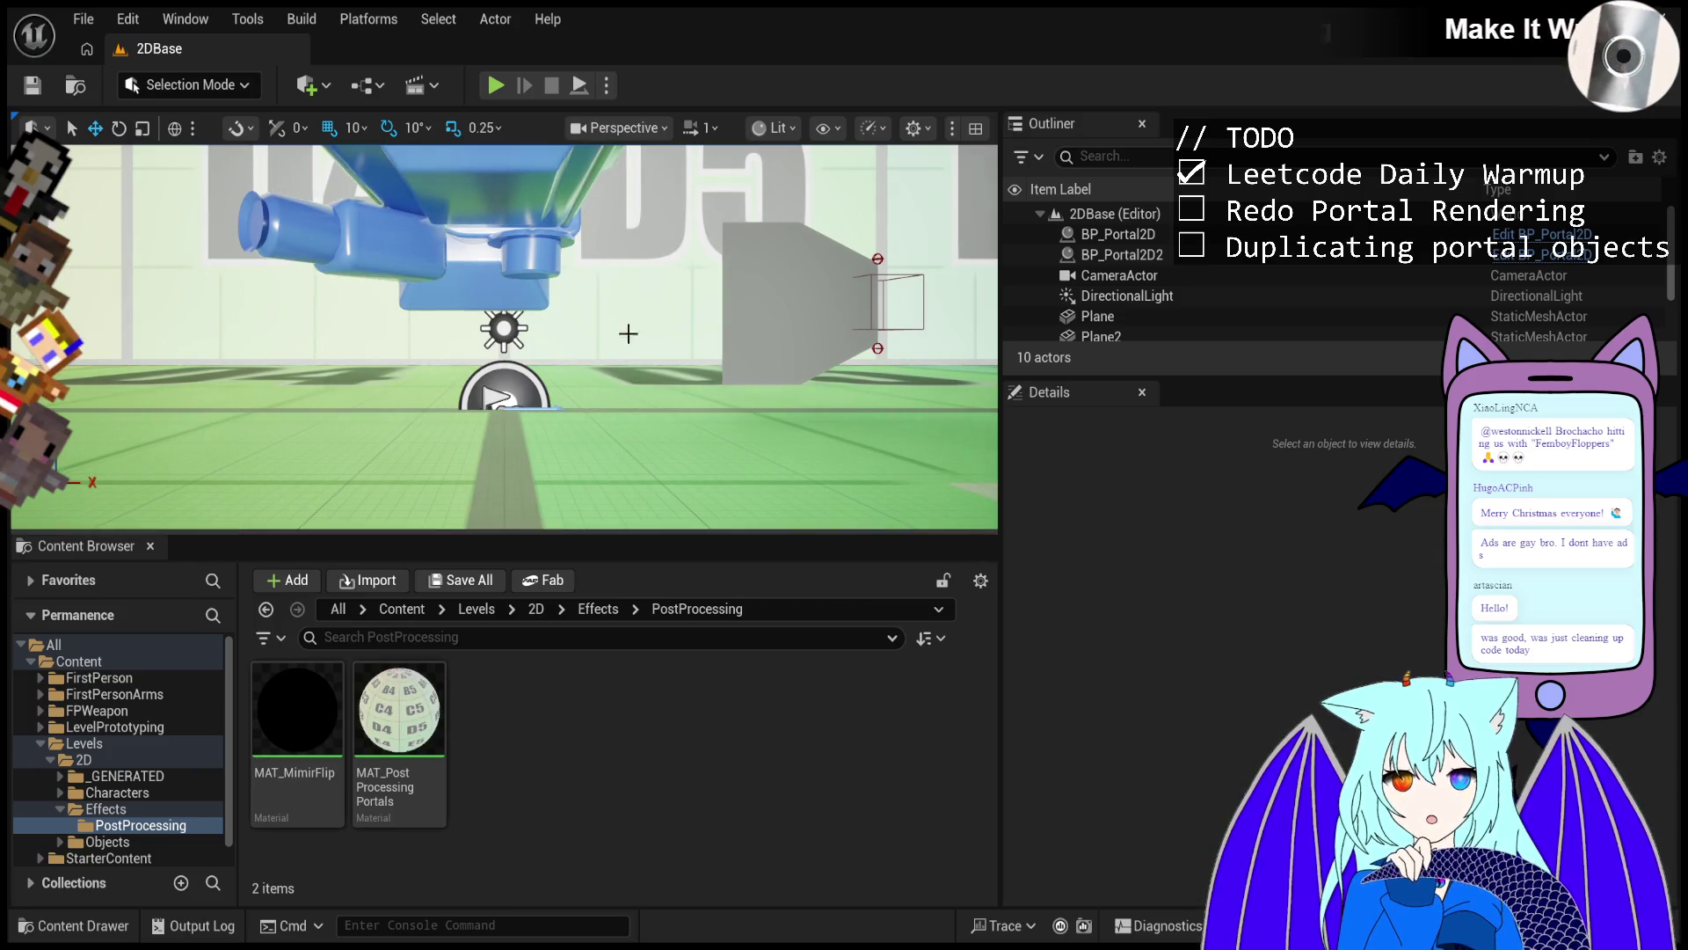
Pitch the camera down toward the D4 and D5 floor tiles.
mouse_move(619, 255)
mouse_down()
mouse_move(619, 316)
mouse_move(620, 294)
mouse_move(620, 312)
mouse_move(689, 323)
mouse_up()
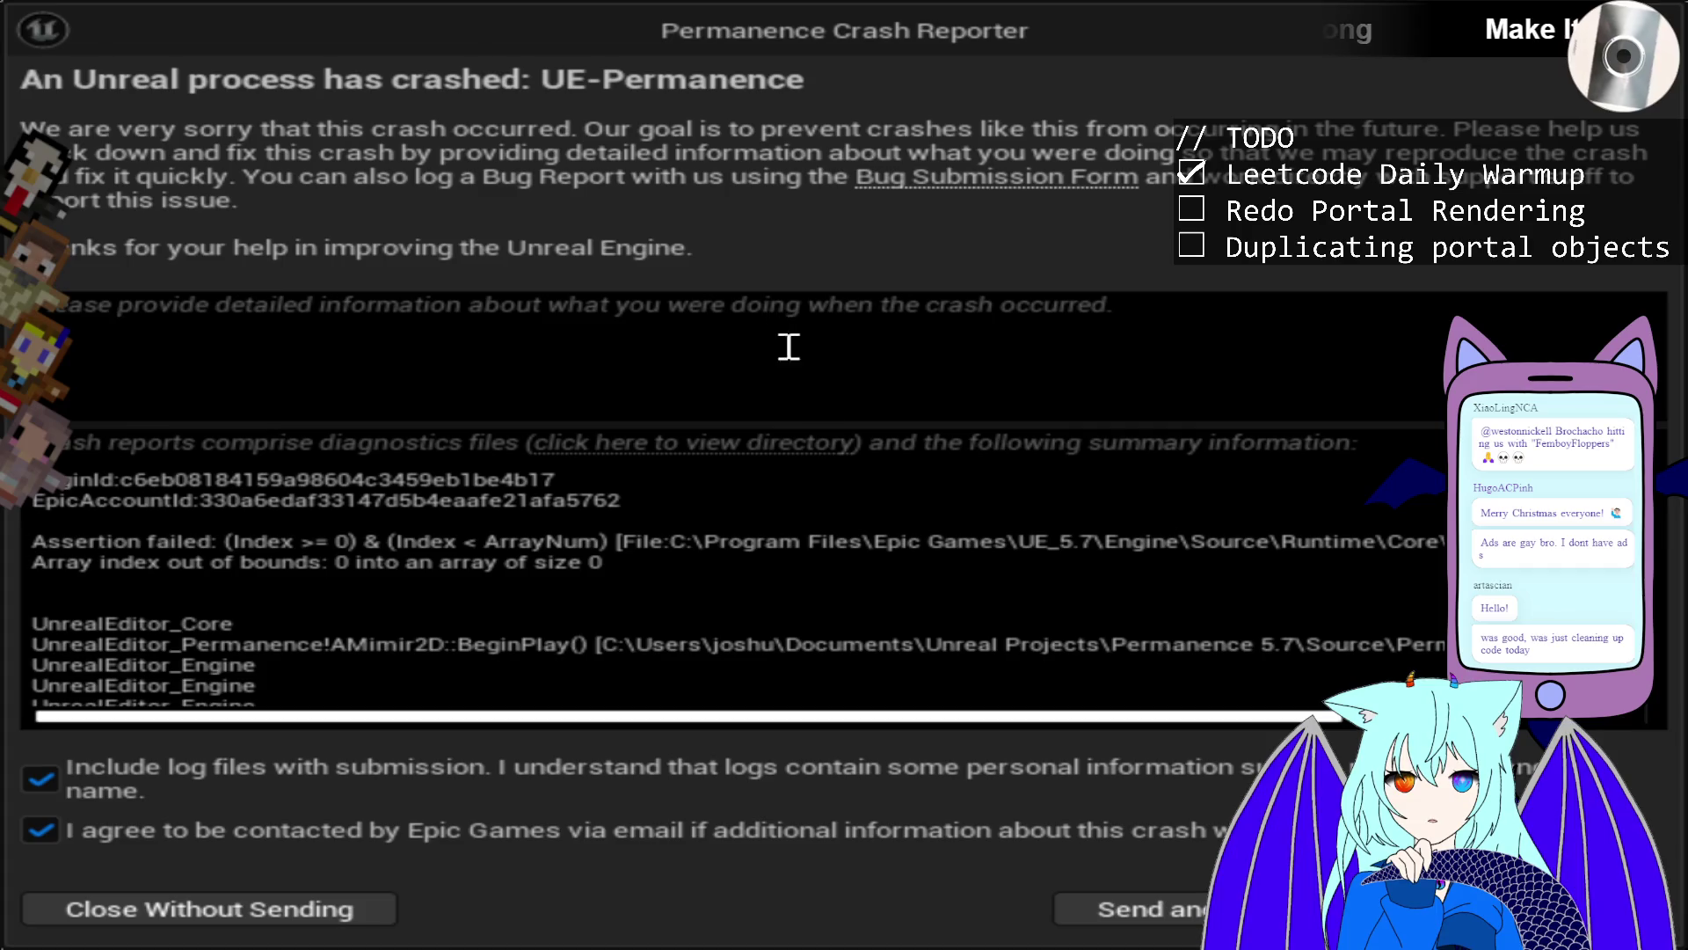
drag(893, 715, 1337, 716)
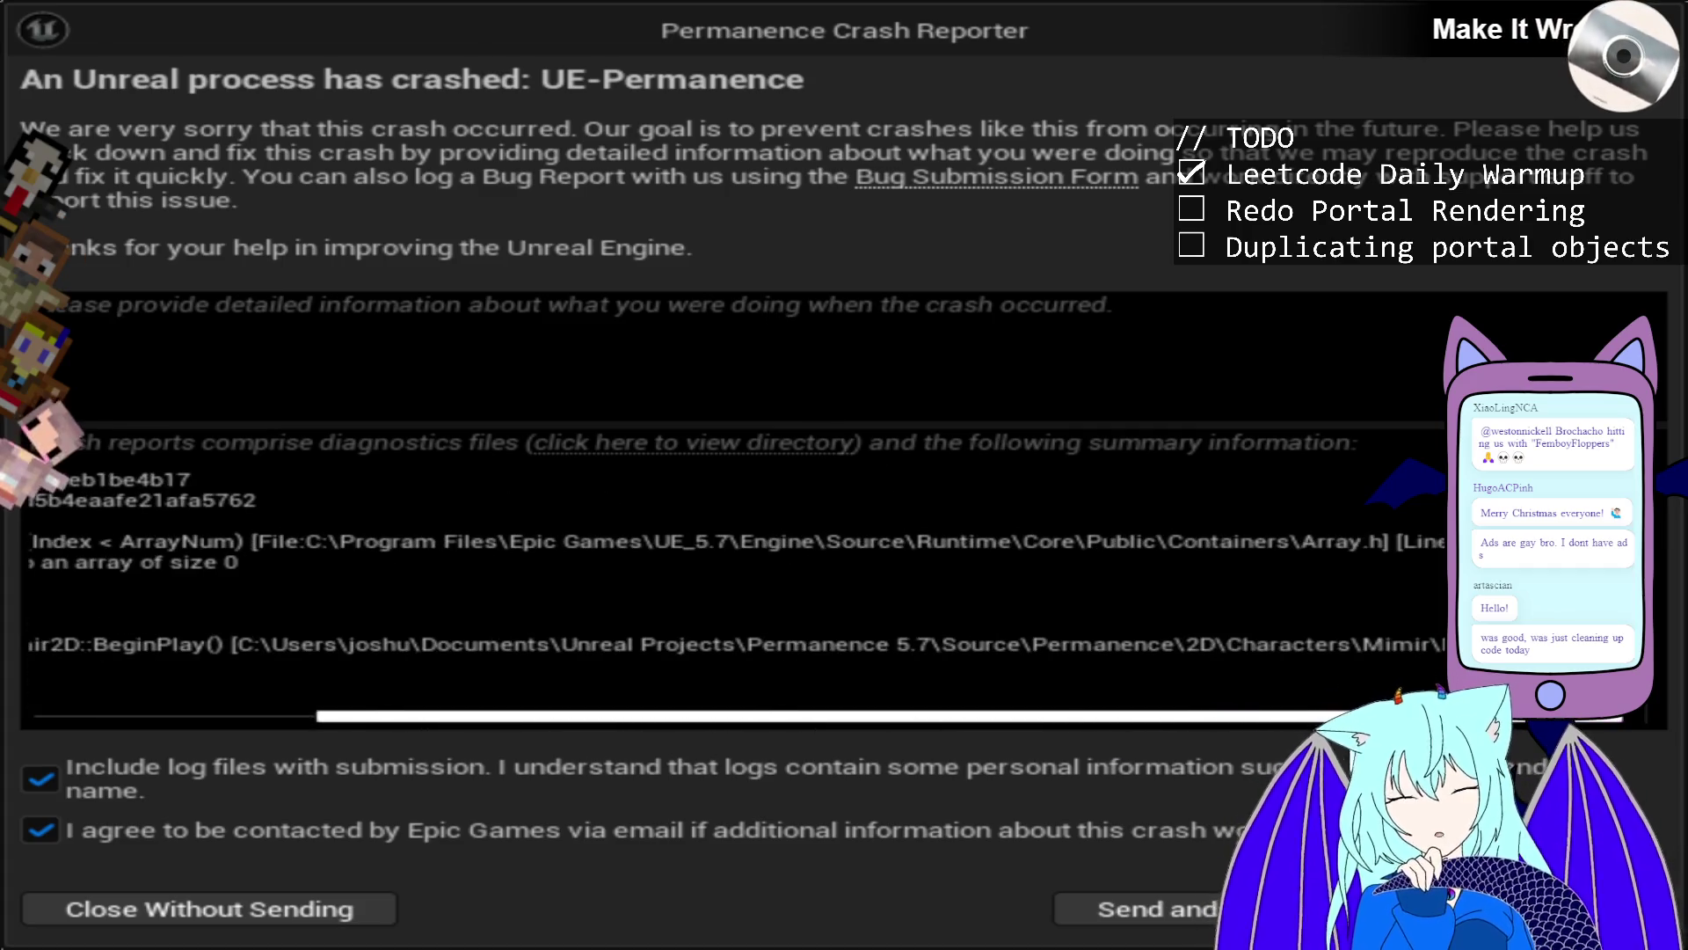
mouse_move(881, 716)
mouse_down()
mouse_move(633, 729)
mouse_move(601, 804)
mouse_up()
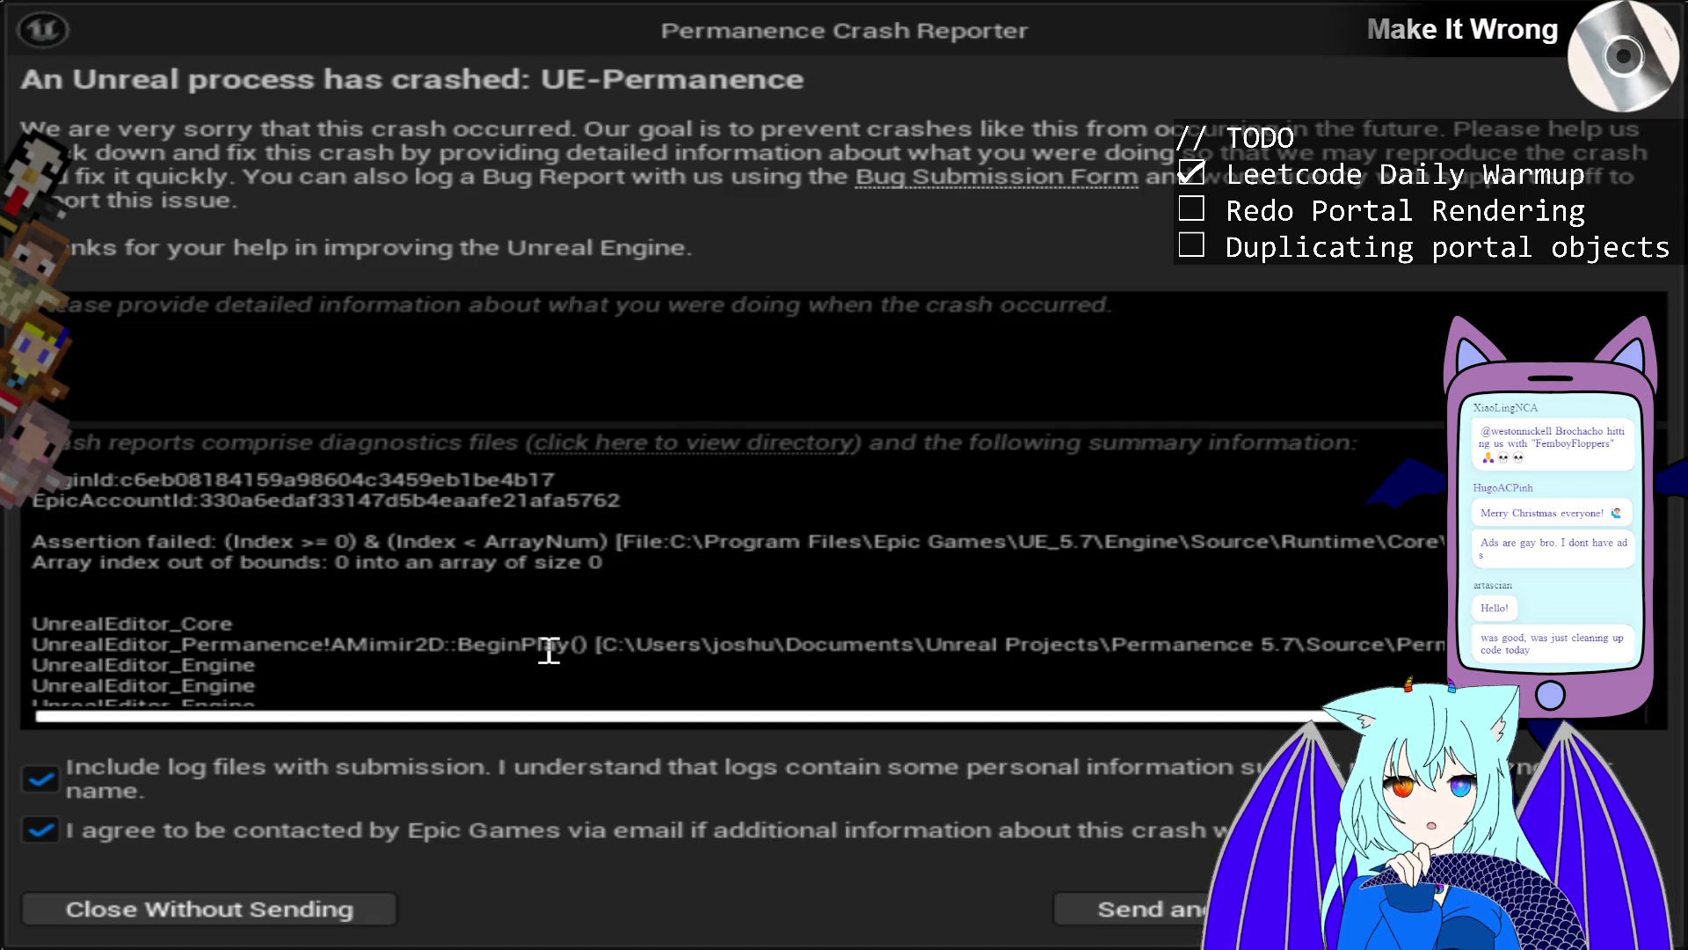
mouse_move(1114, 729)
mouse_down()
mouse_move(1531, 752)
mouse_move(1526, 778)
mouse_move(1520, 733)
mouse_move(641, 730)
mouse_up()
scroll(702, 579, down, 5)
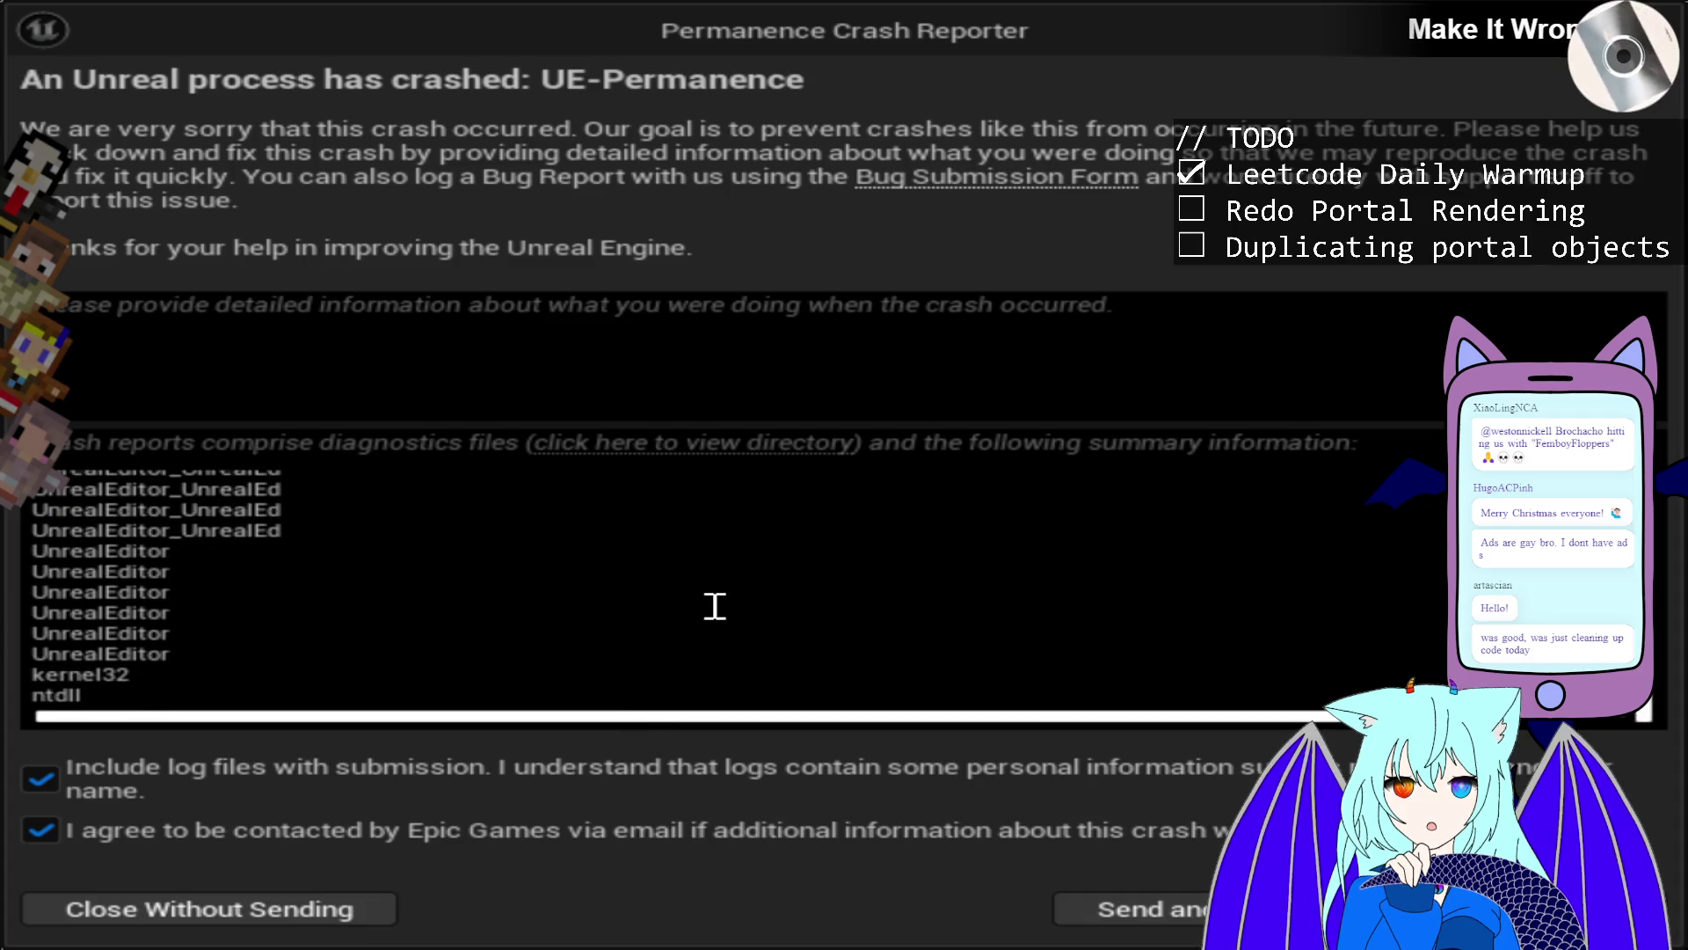
scroll(712, 606, up, 3)
mouse_move(938, 714)
mouse_down()
mouse_move(1292, 726)
mouse_move(388, 671)
mouse_up()
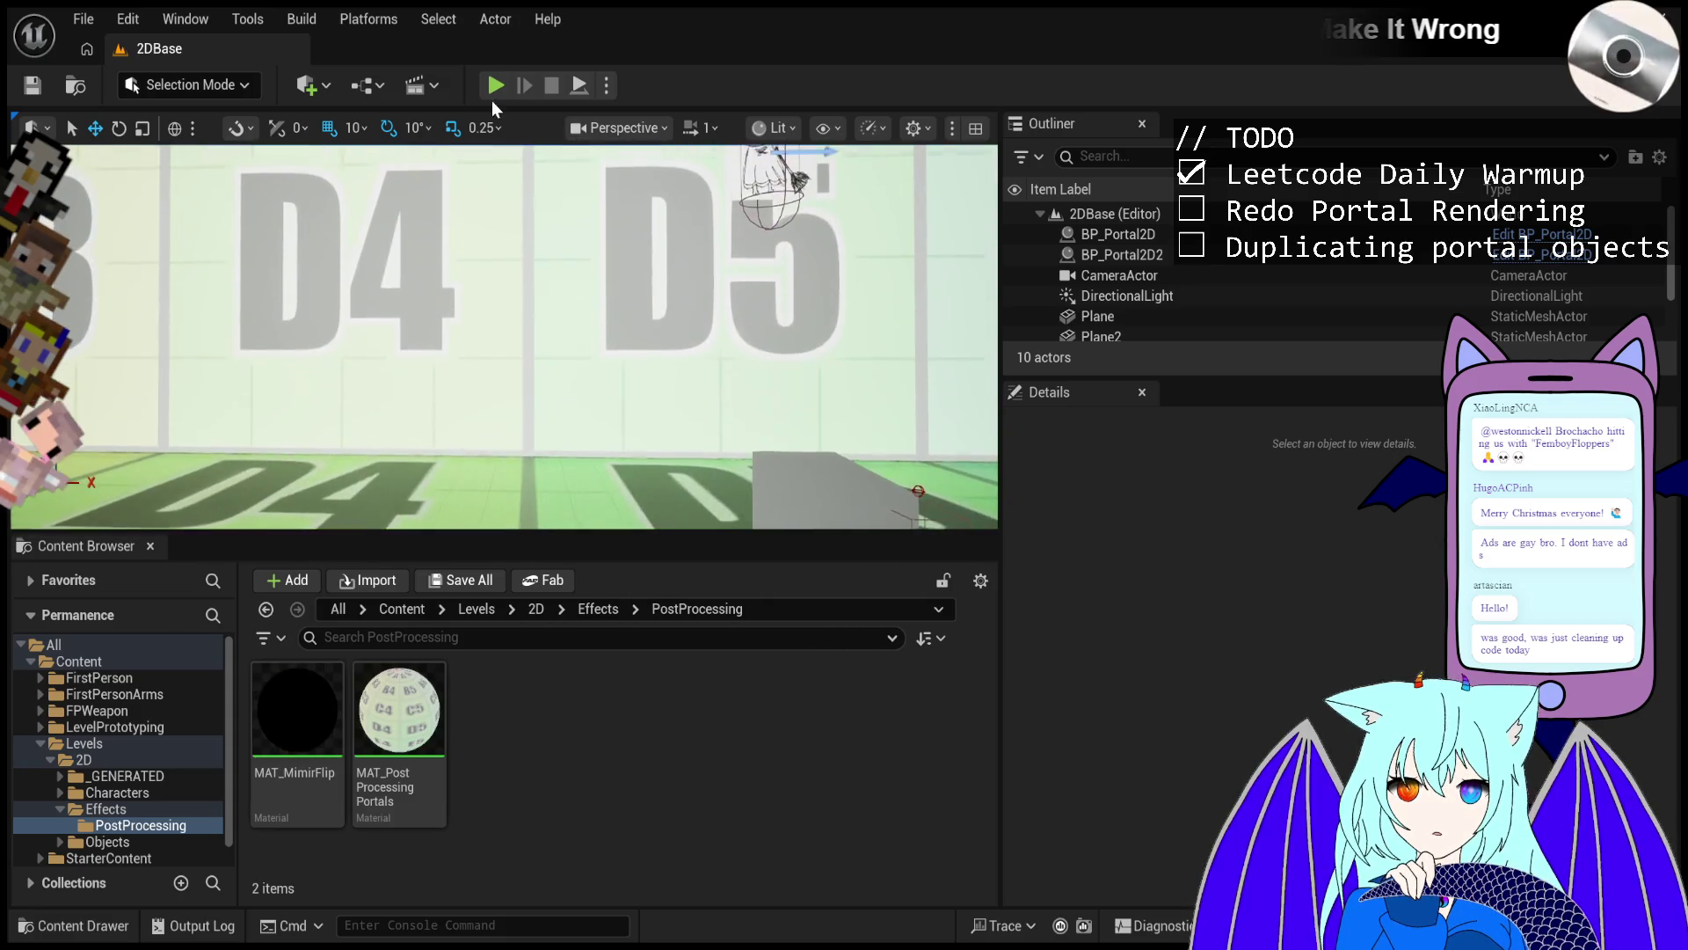
Start a Play-in-Editor session of the 2DBase level.
click(493, 95)
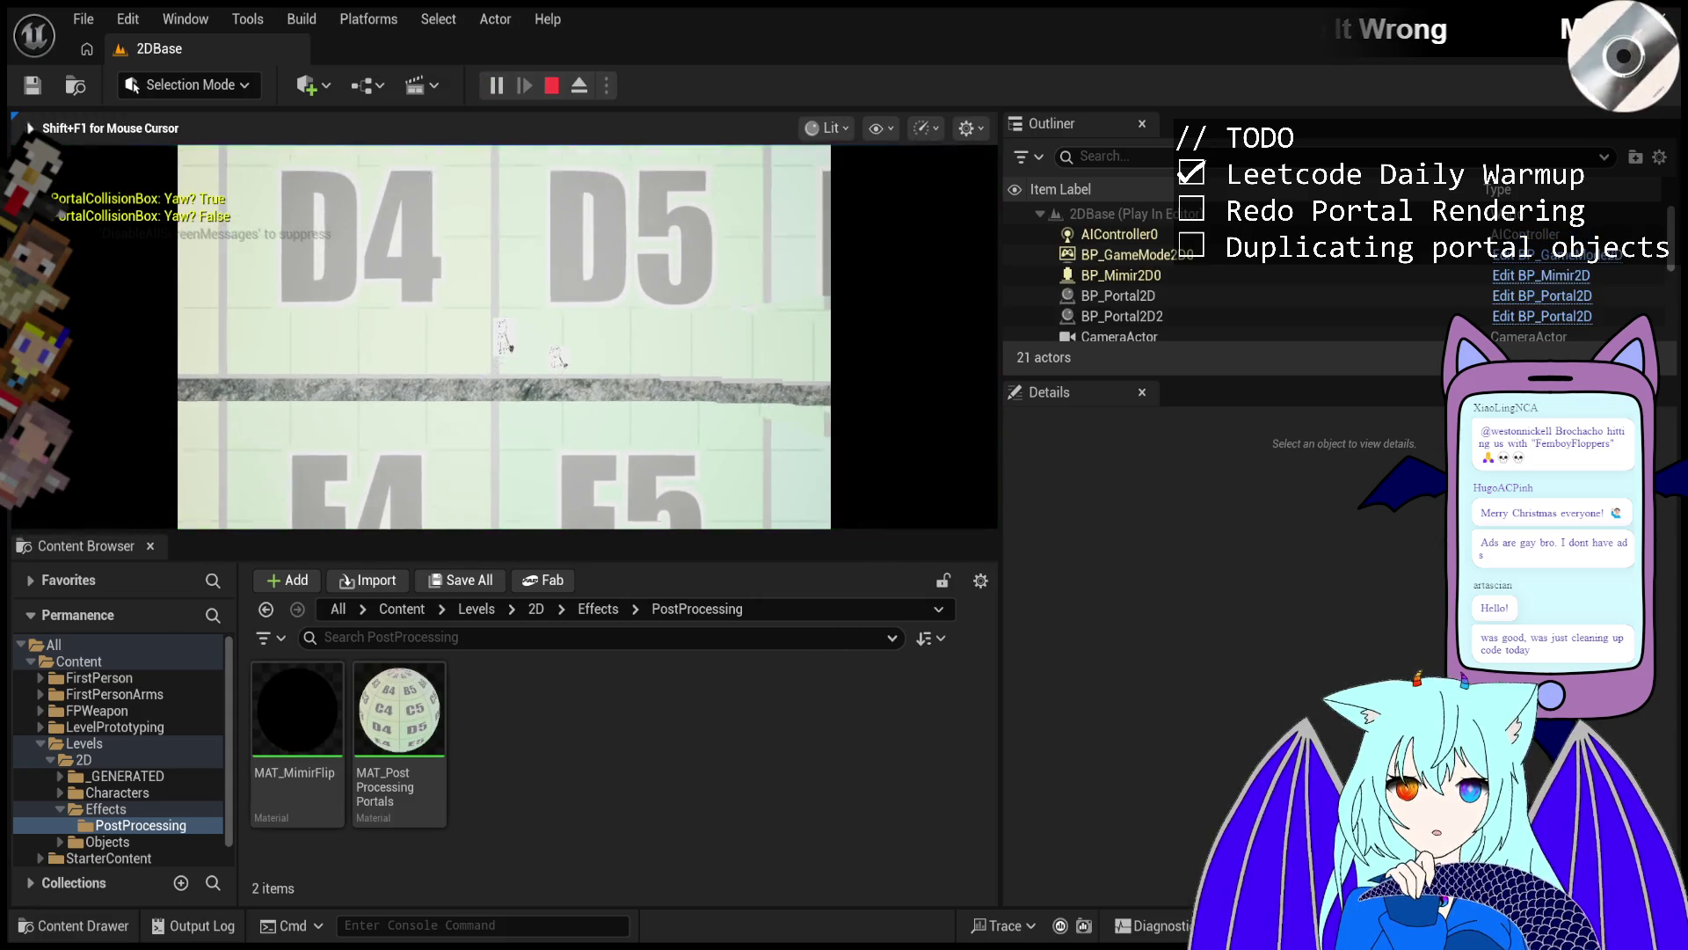
Walk the character right through the portal until Mimir sprites duplicate along the wall, then eject.
key(d)
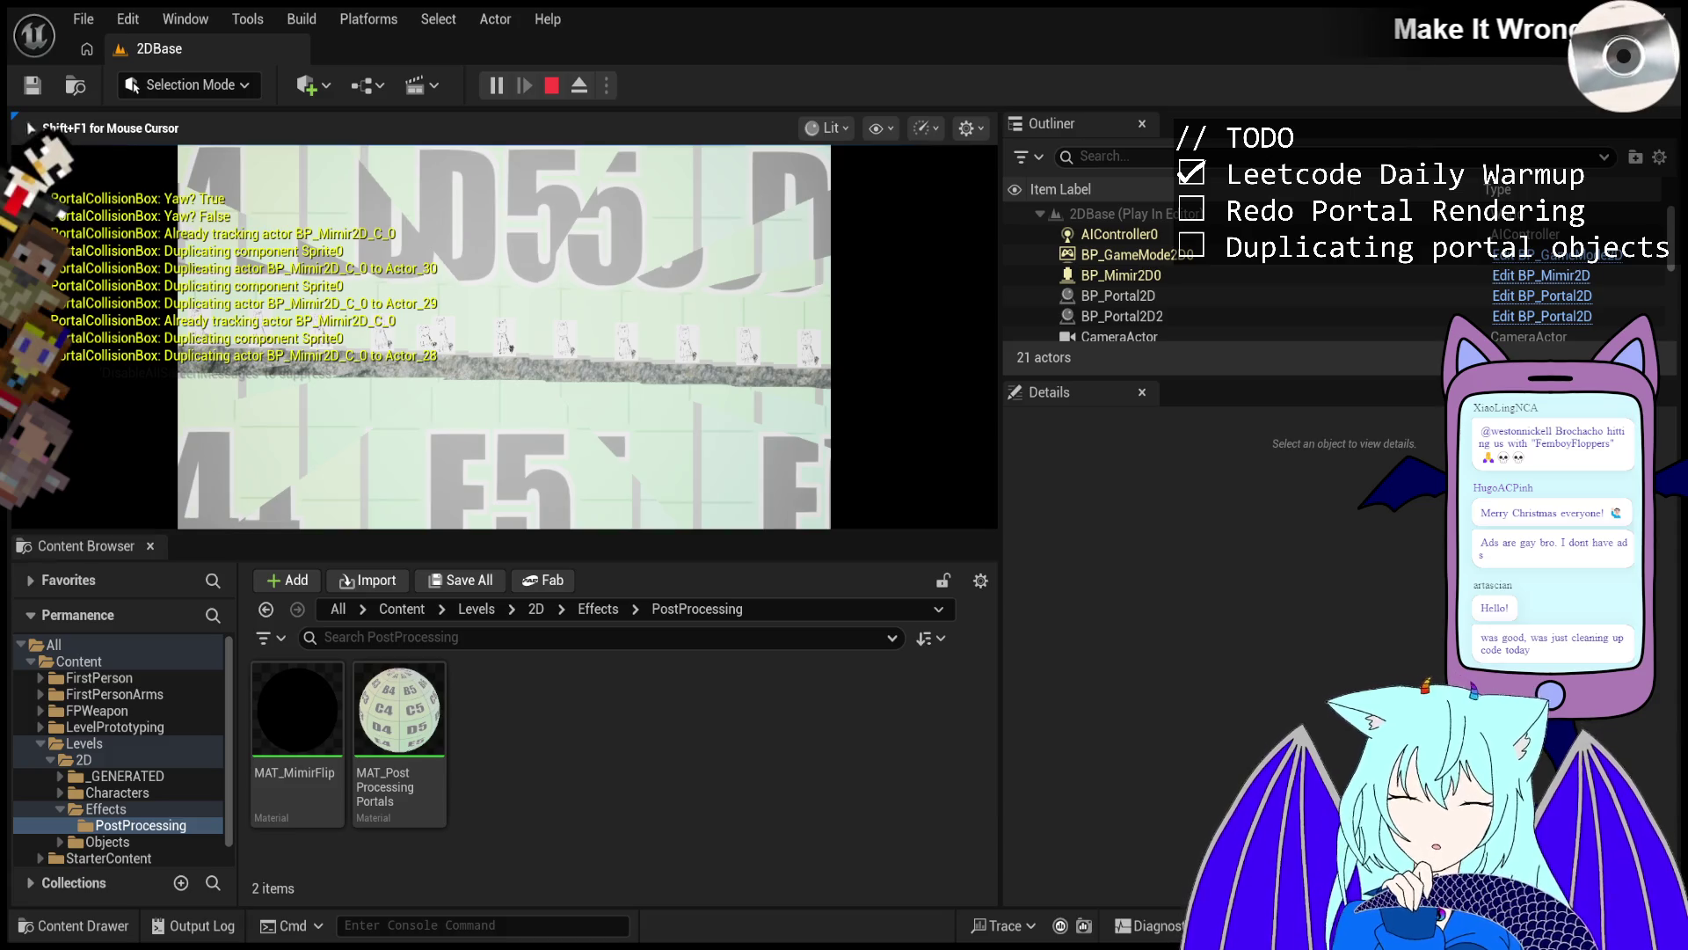
key(F8)
Inspect the duplicated cat cards and yellow/cyan stencil areas from the ejected camera, then repossess the player.
drag(723, 320, 724, 369)
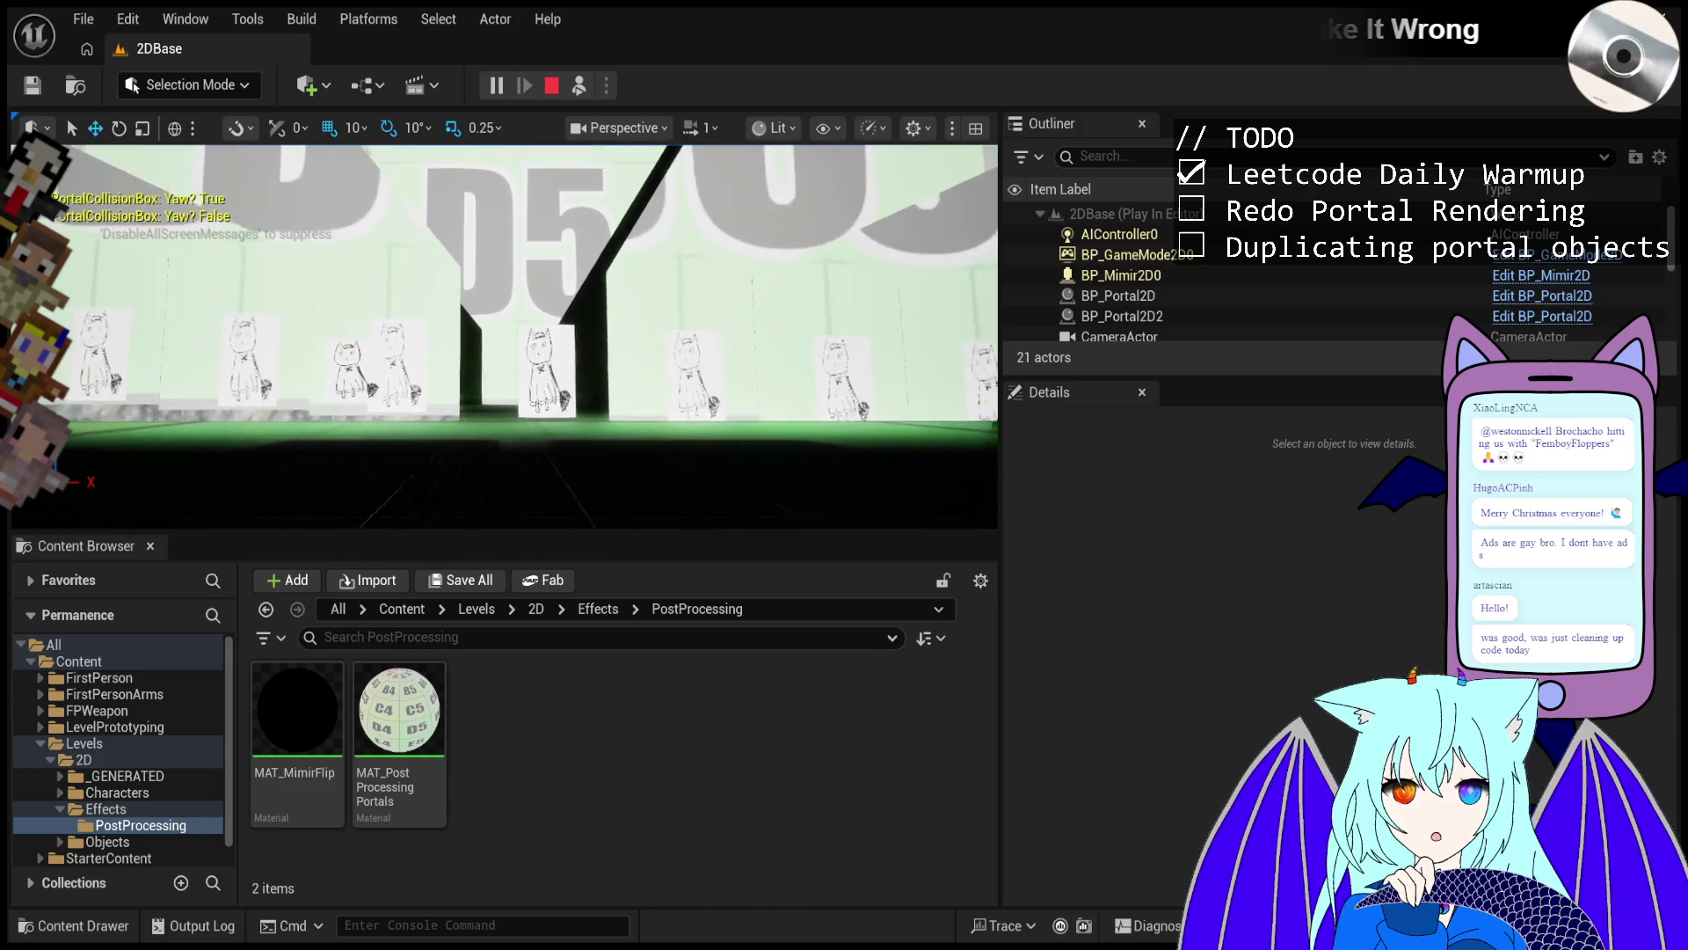
click(579, 87)
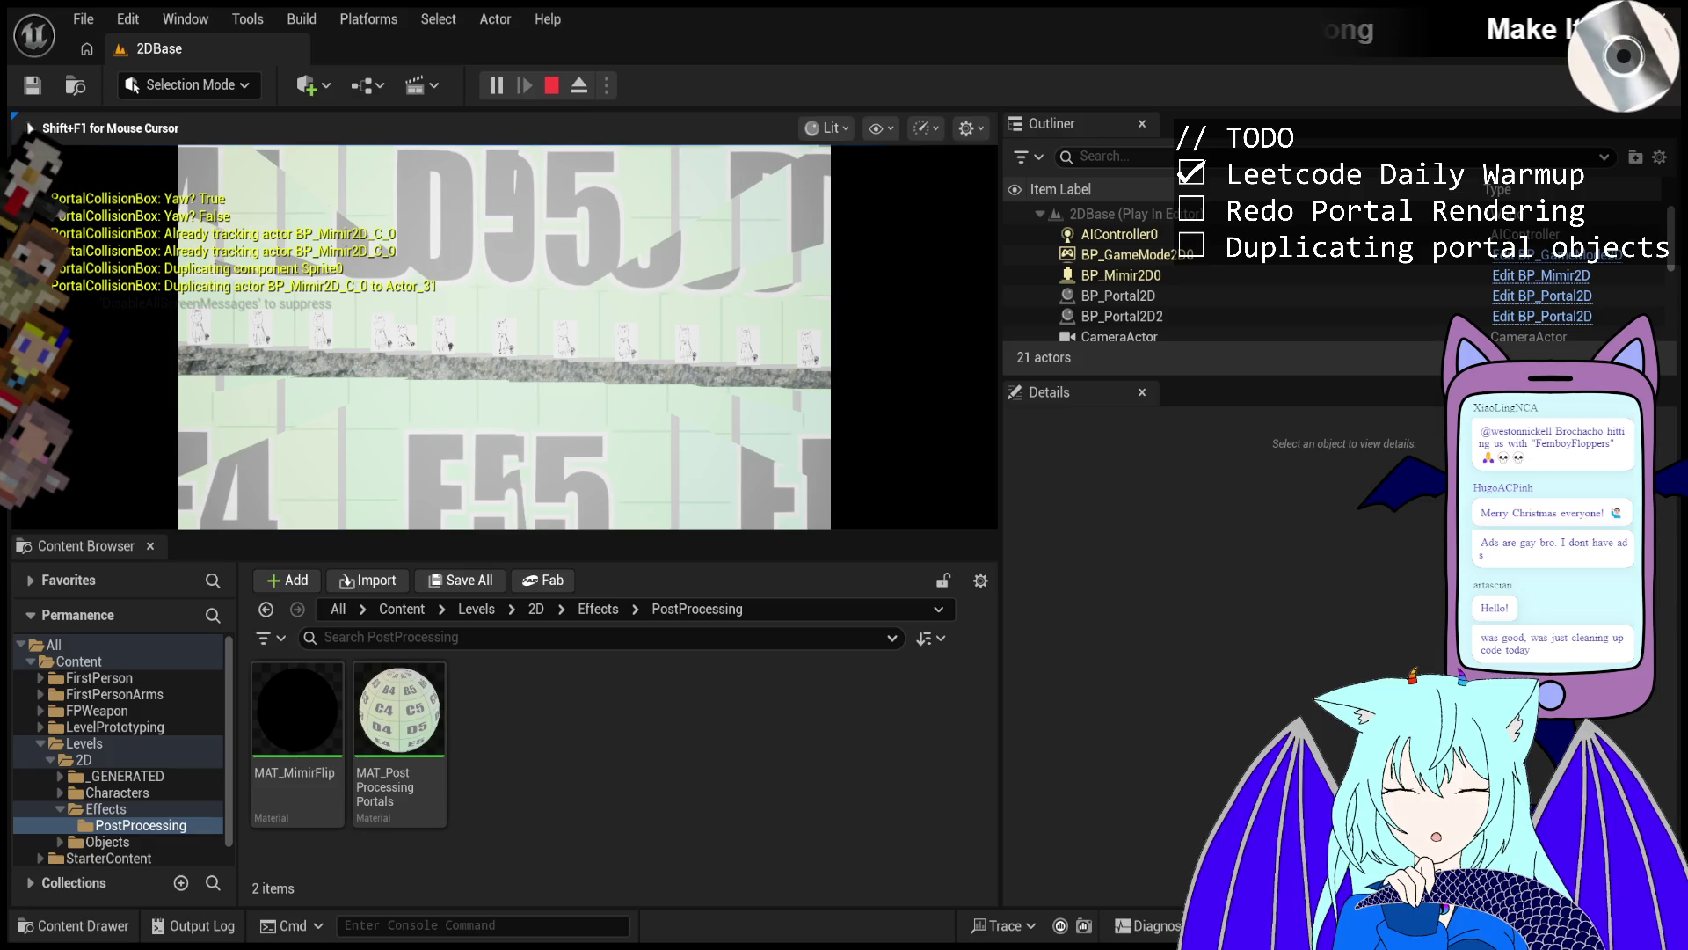
key(shift+F1)
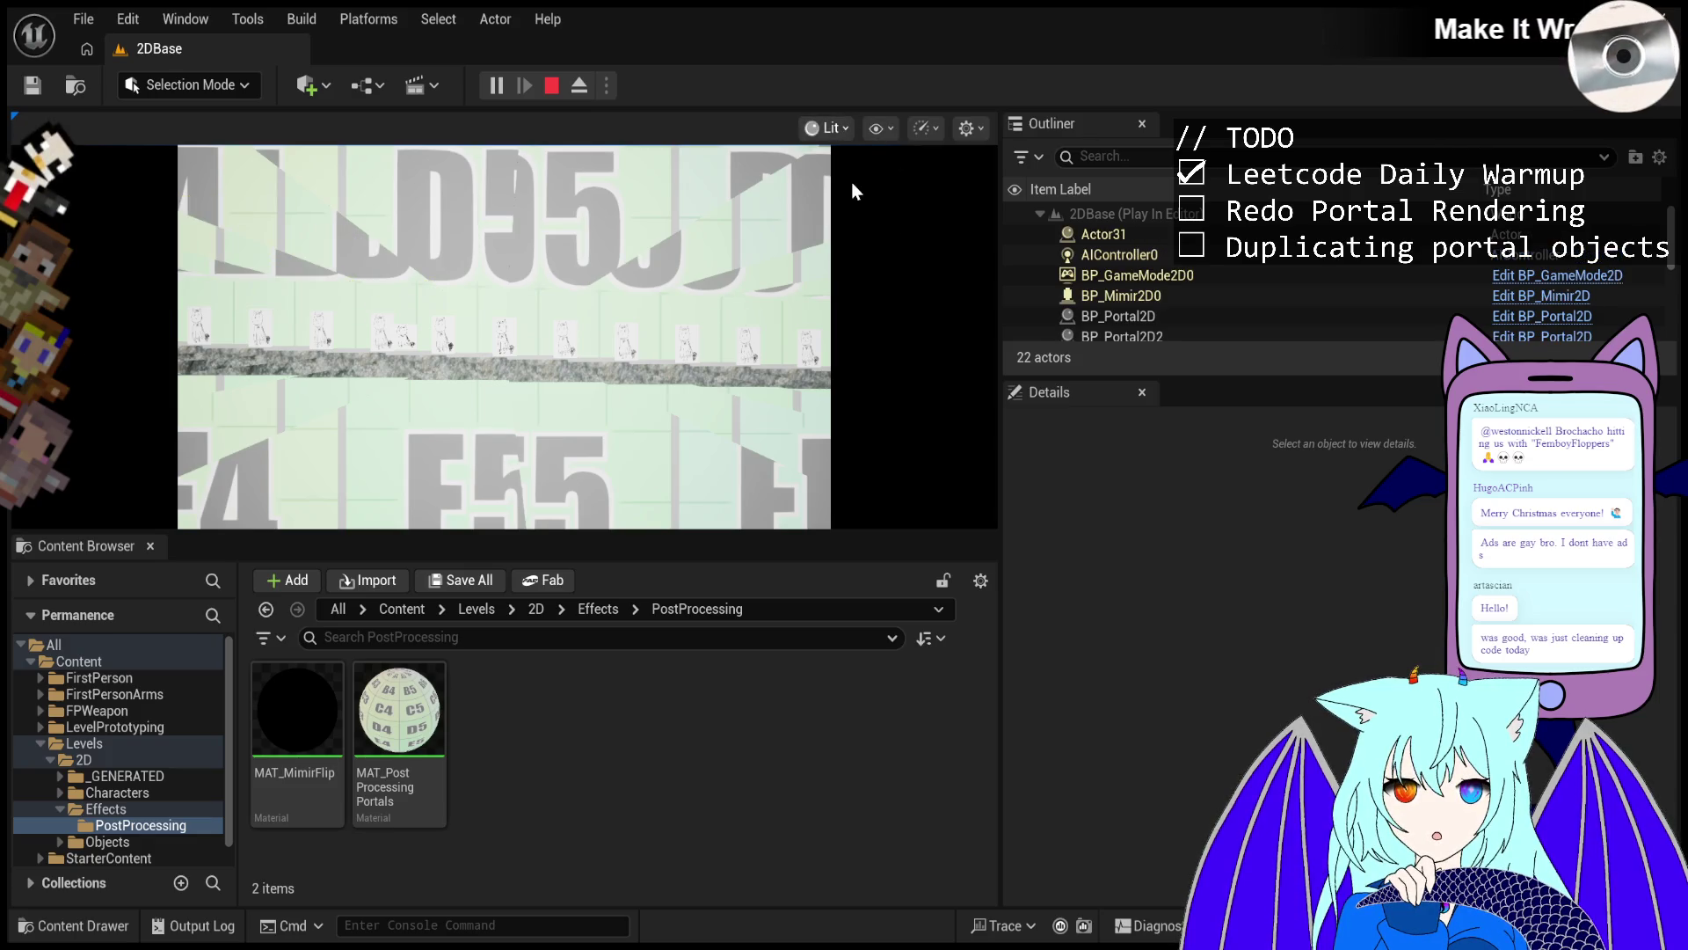
click(587, 86)
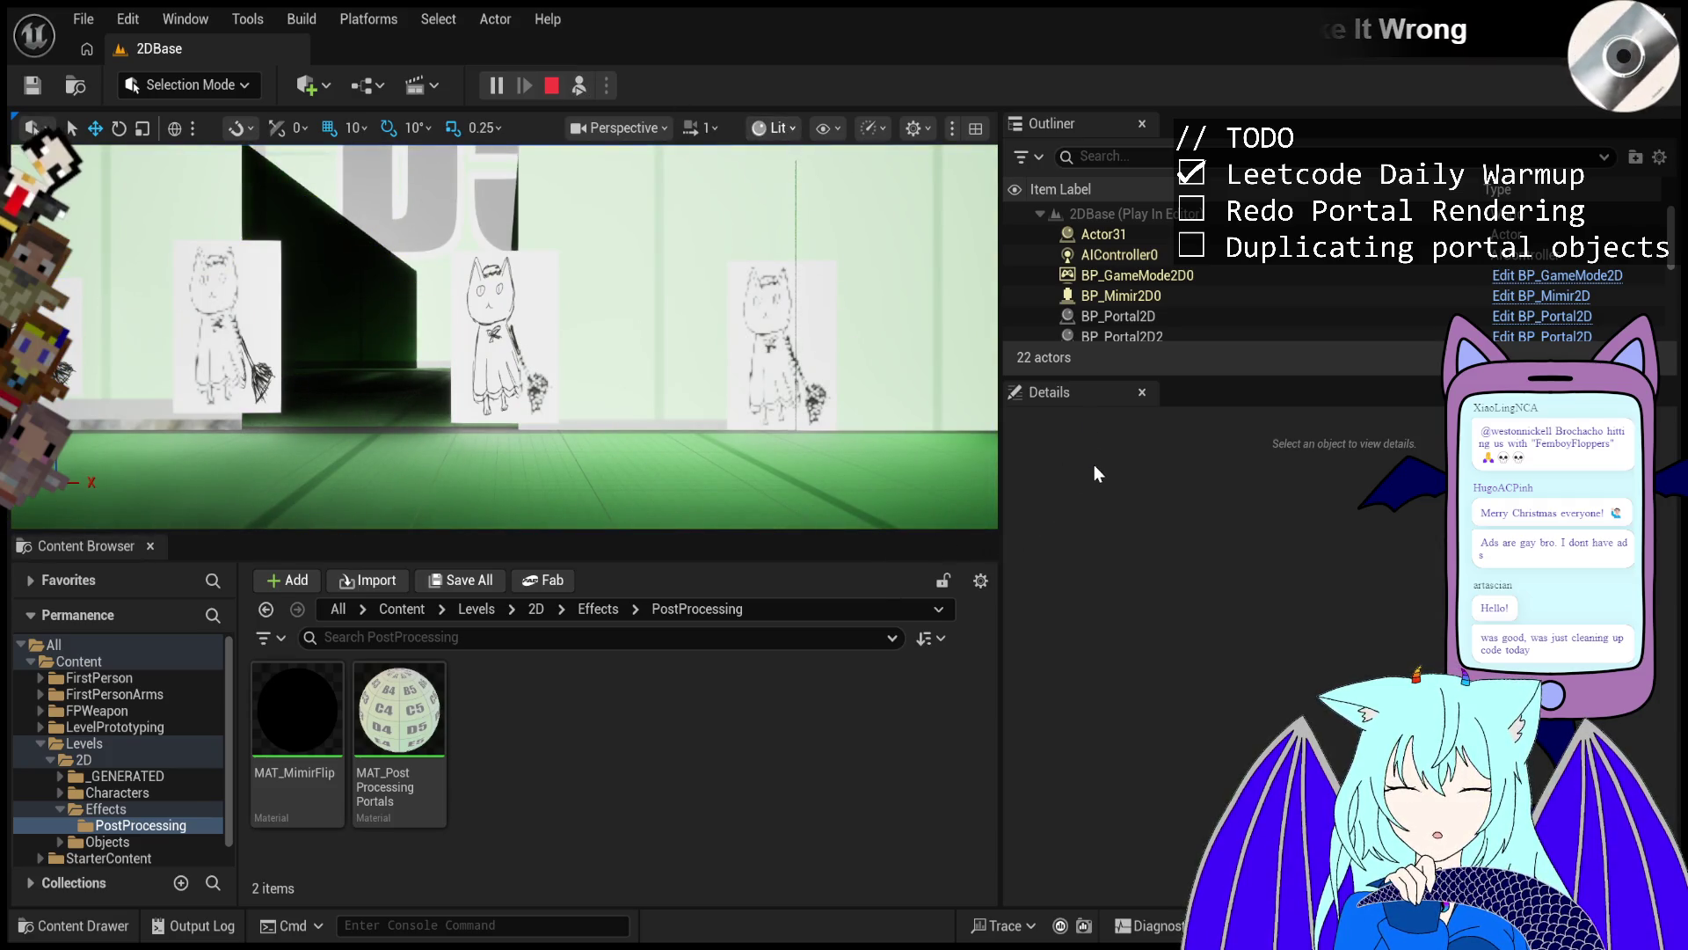
drag(621, 389, 547, 237)
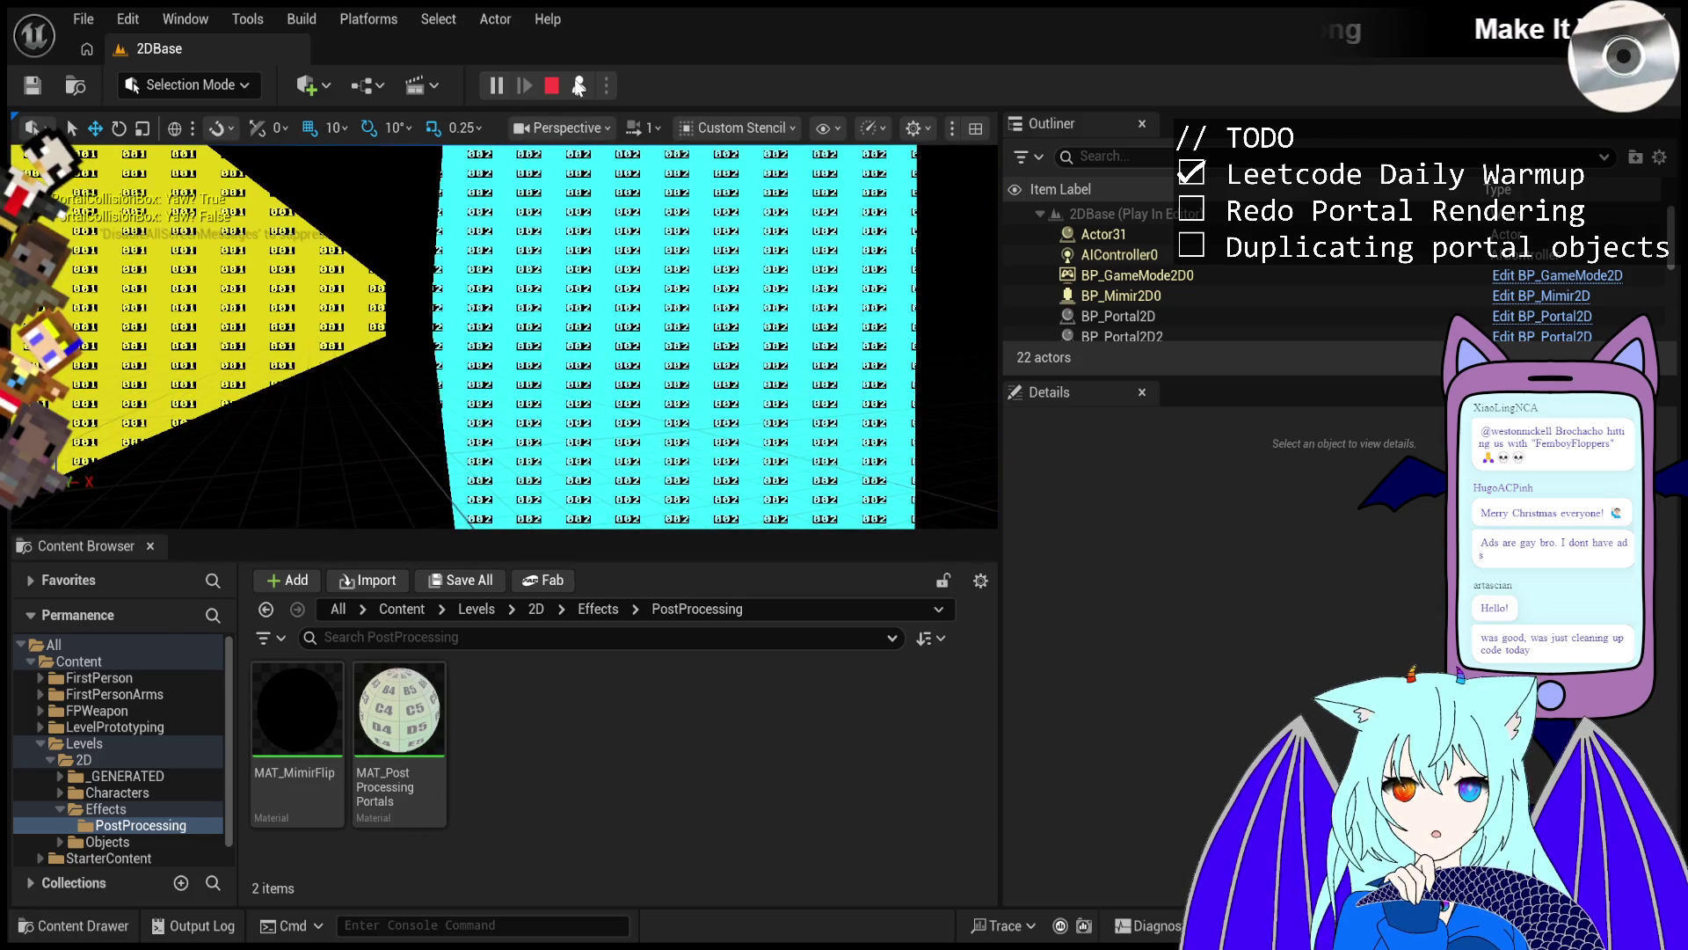
click(579, 86)
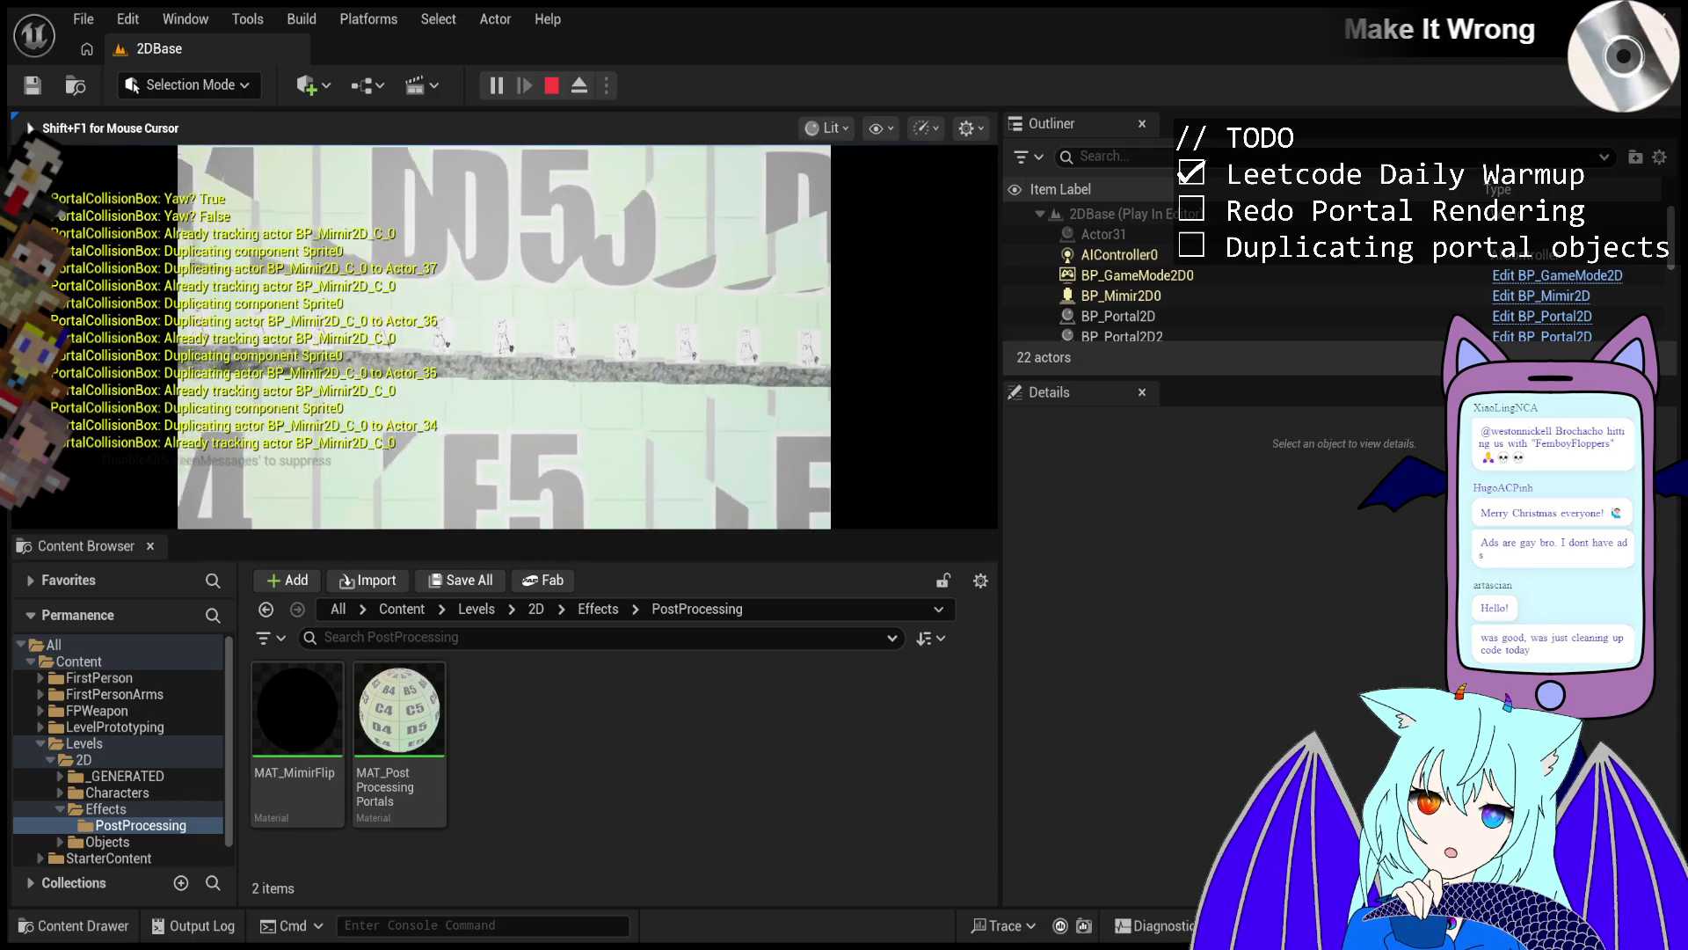
Walk the character right toward the D6 tiles, spawning more duplicates, then eject with F8.
key(d)
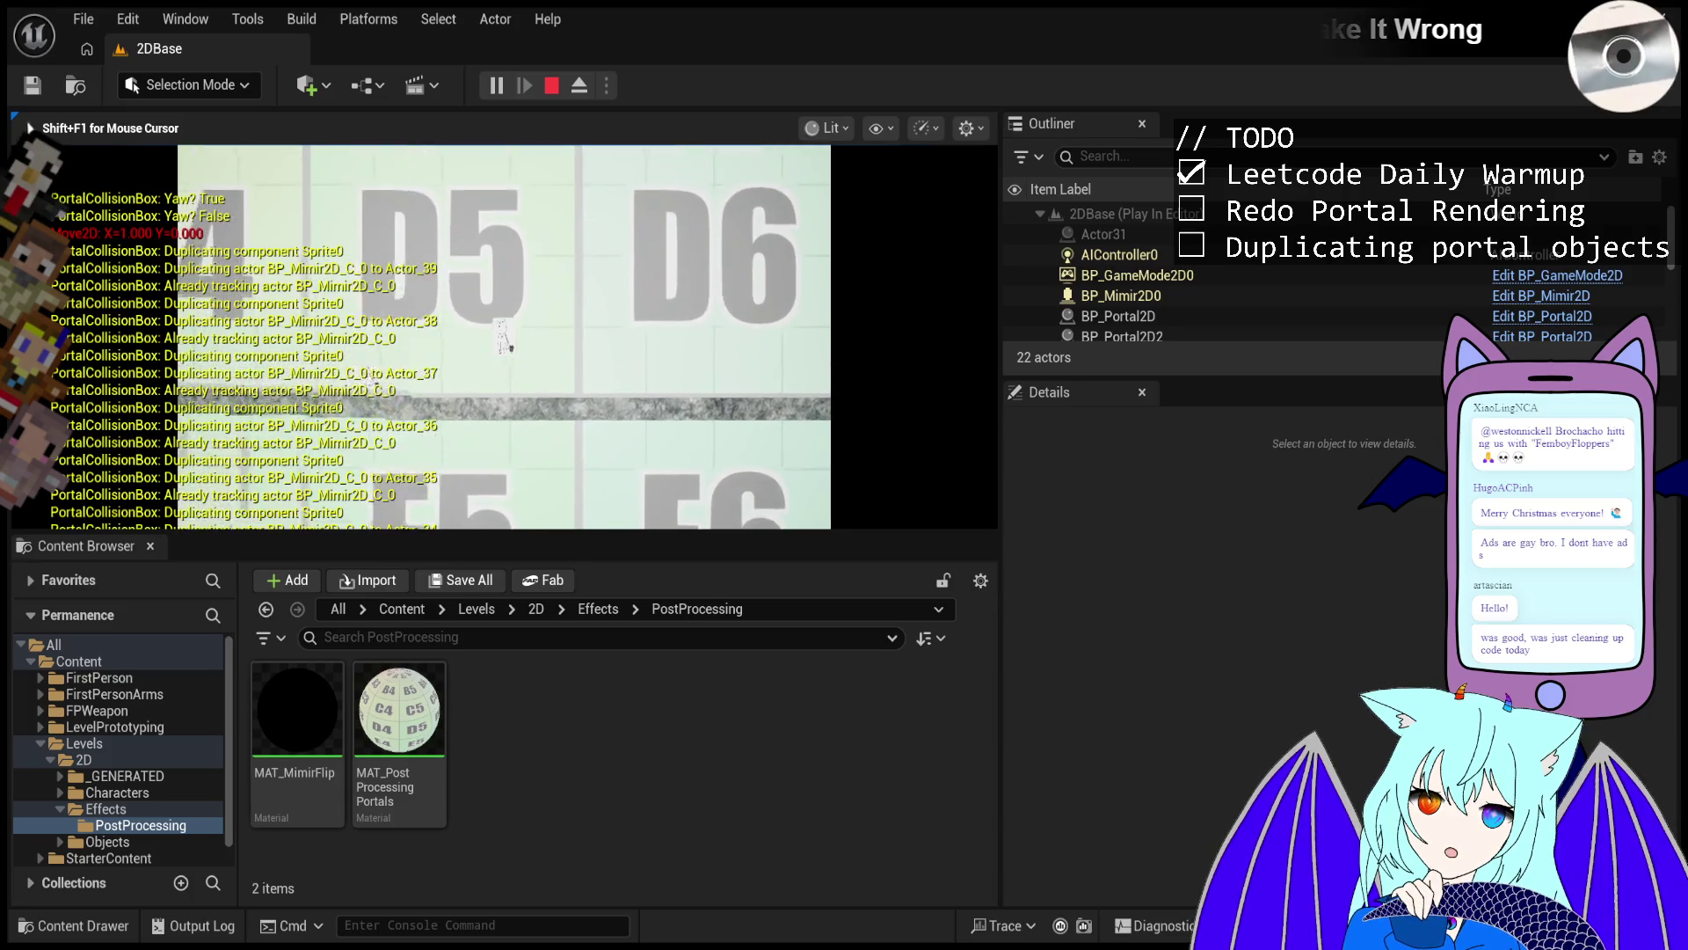
key(d)
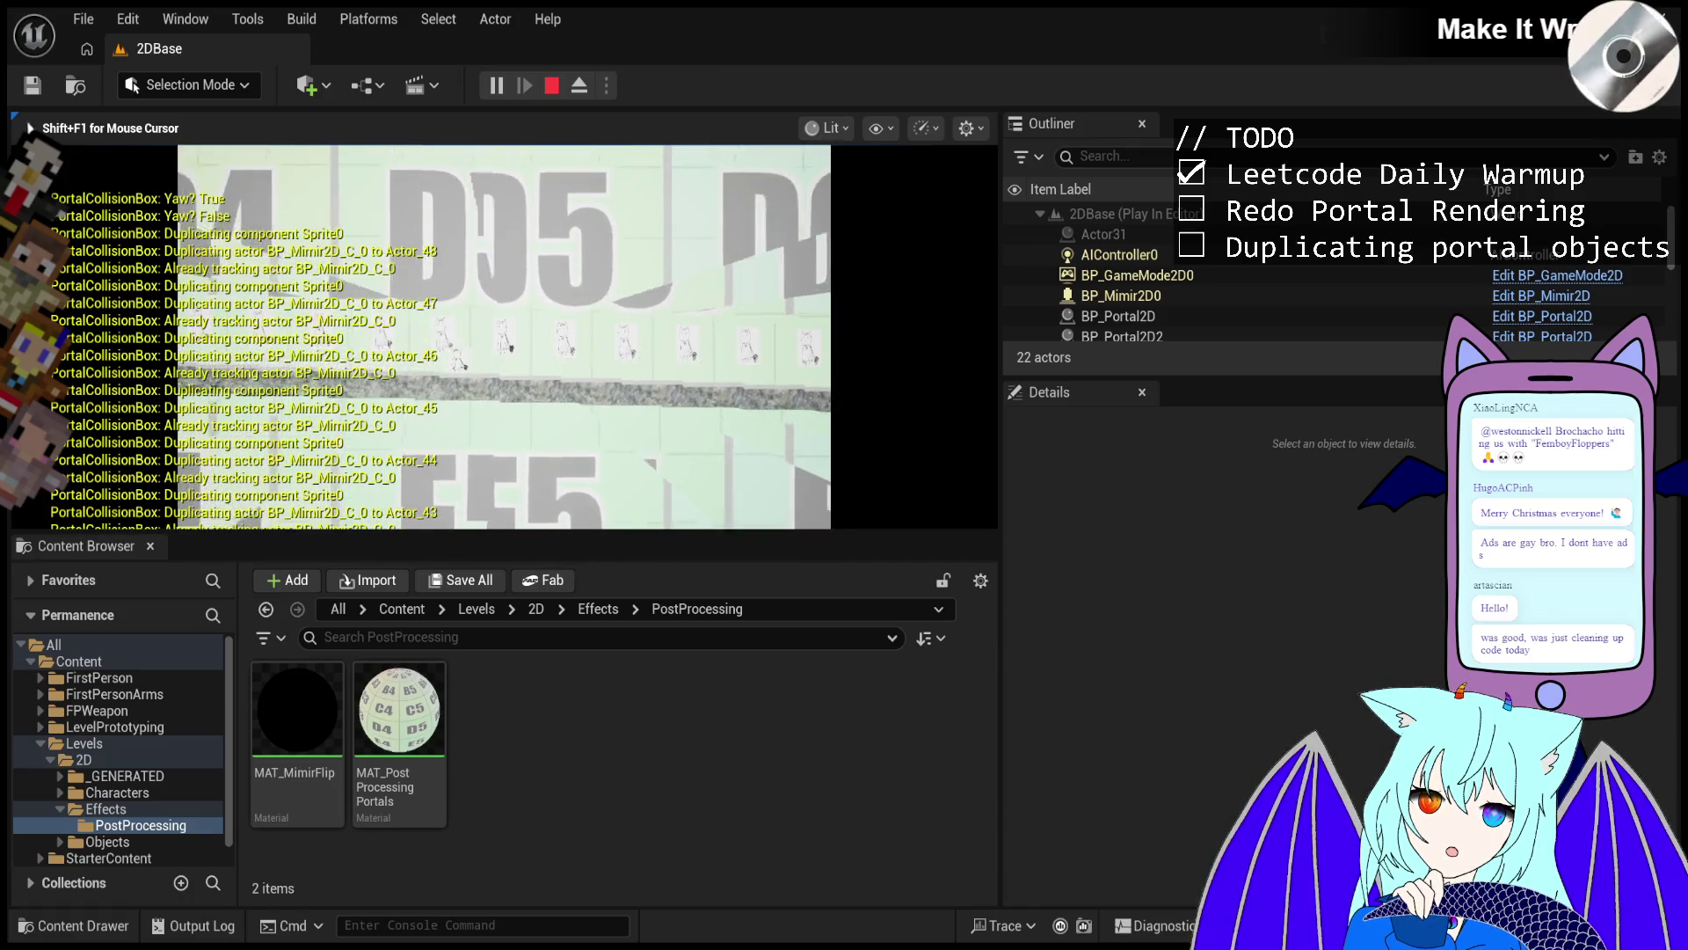
key(d)
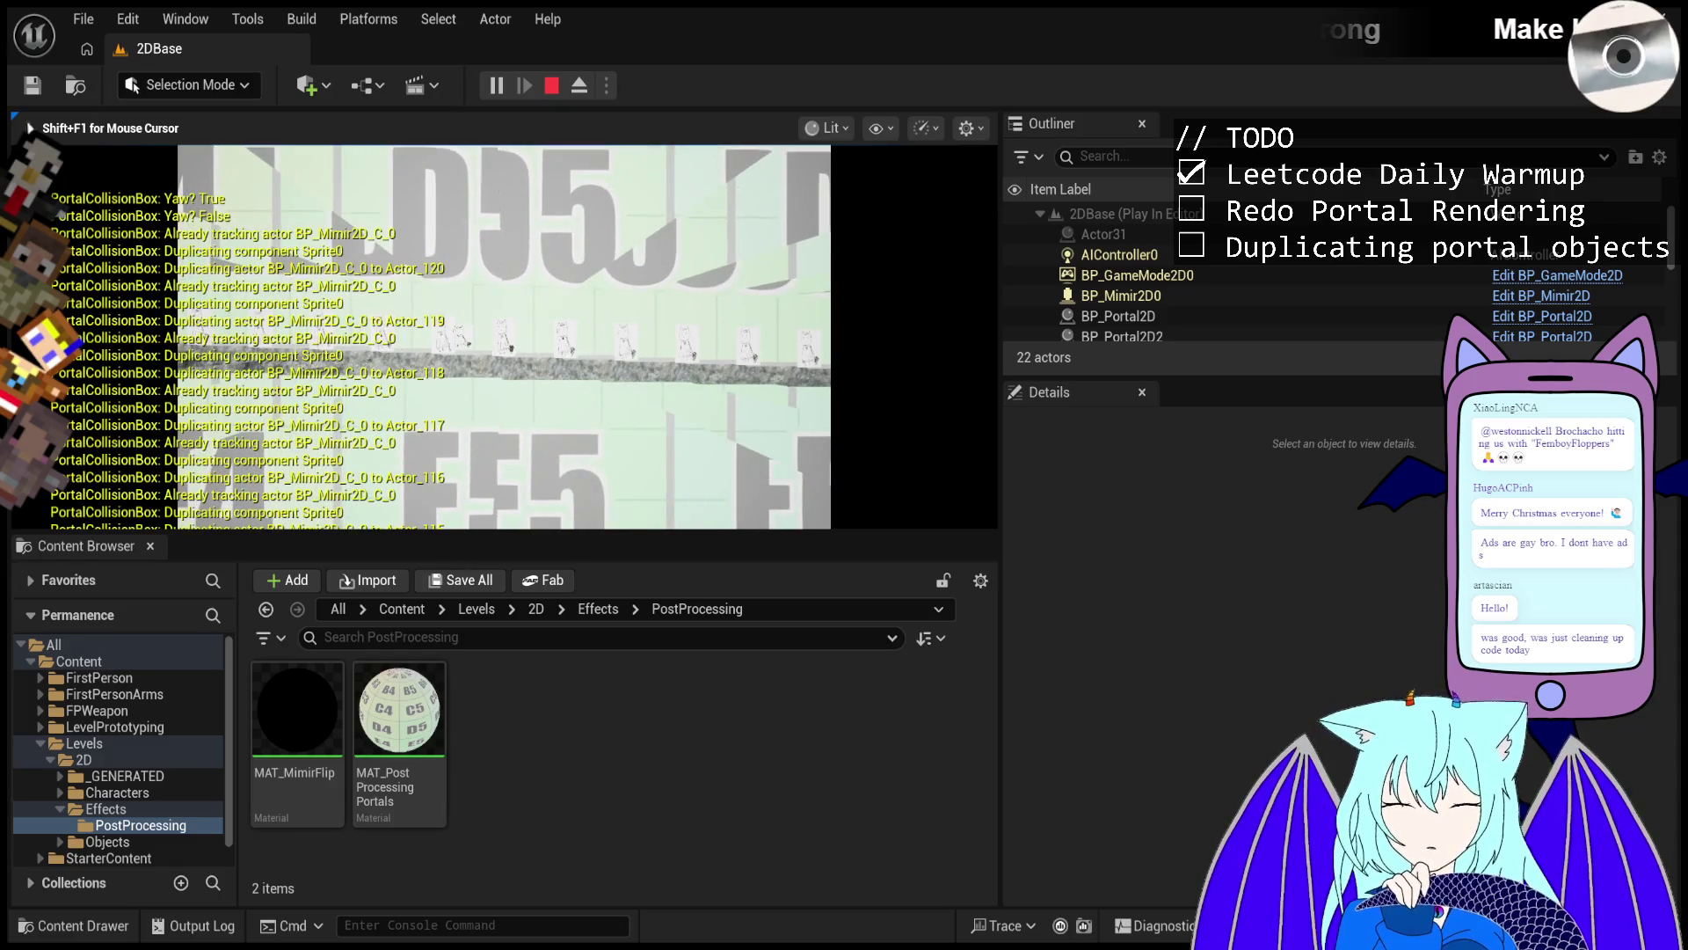
key(F8)
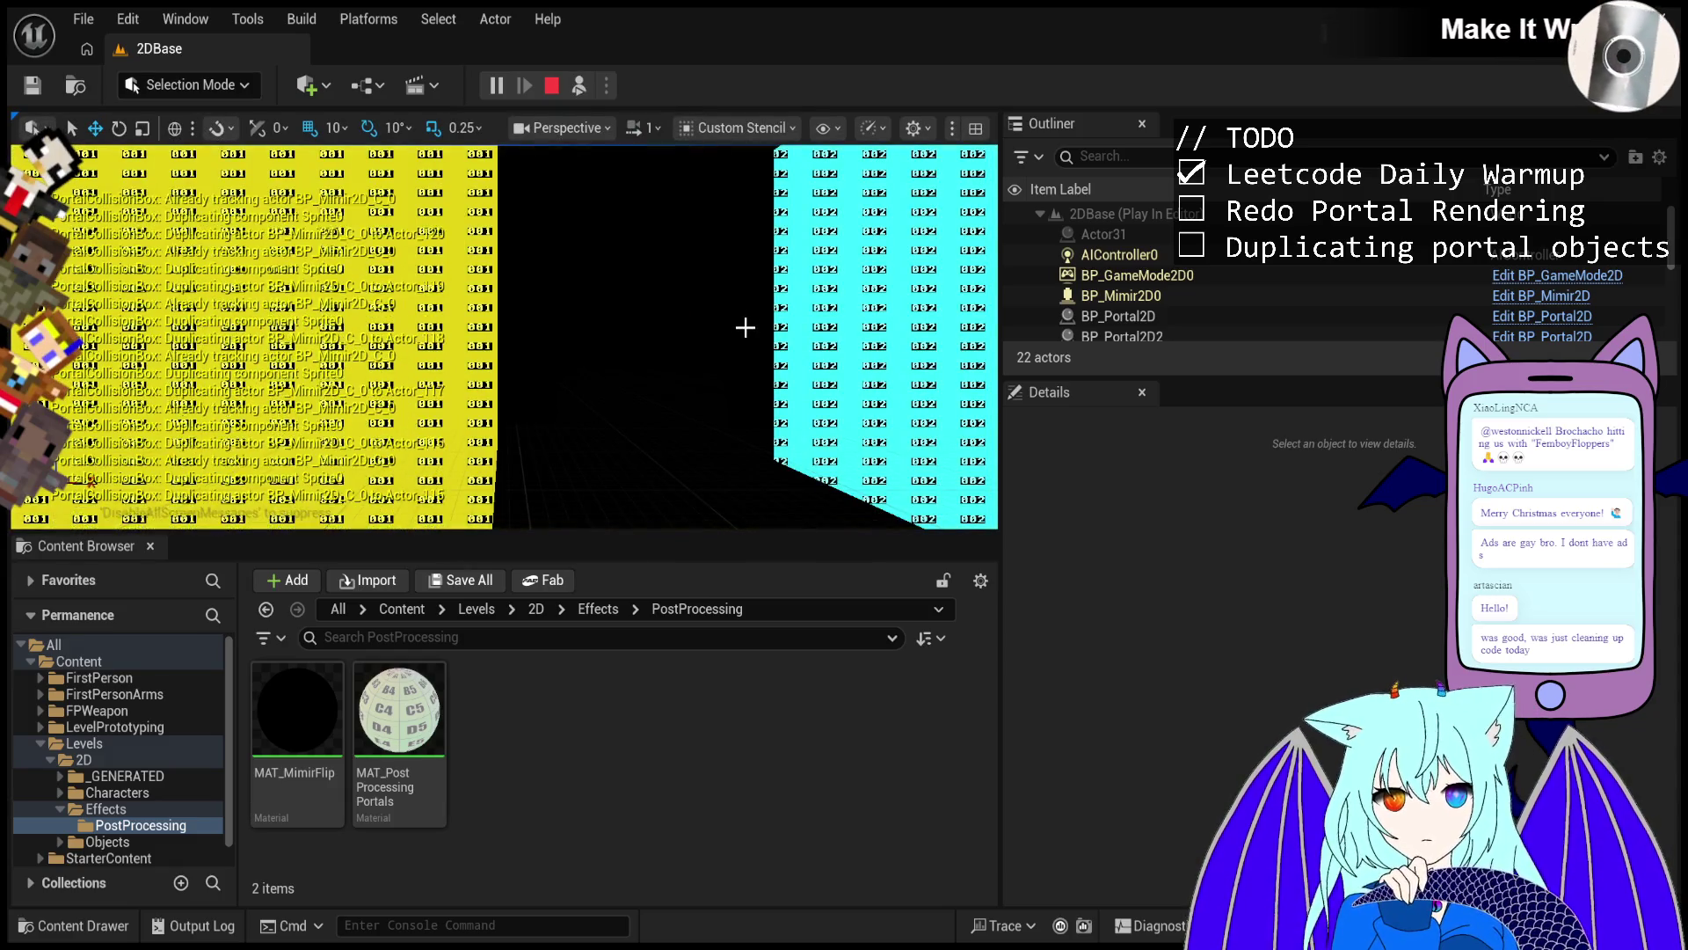
Stop play, switch to Lit view, raise BP_Portal2D2 slightly, and start a new play session.
click(553, 87)
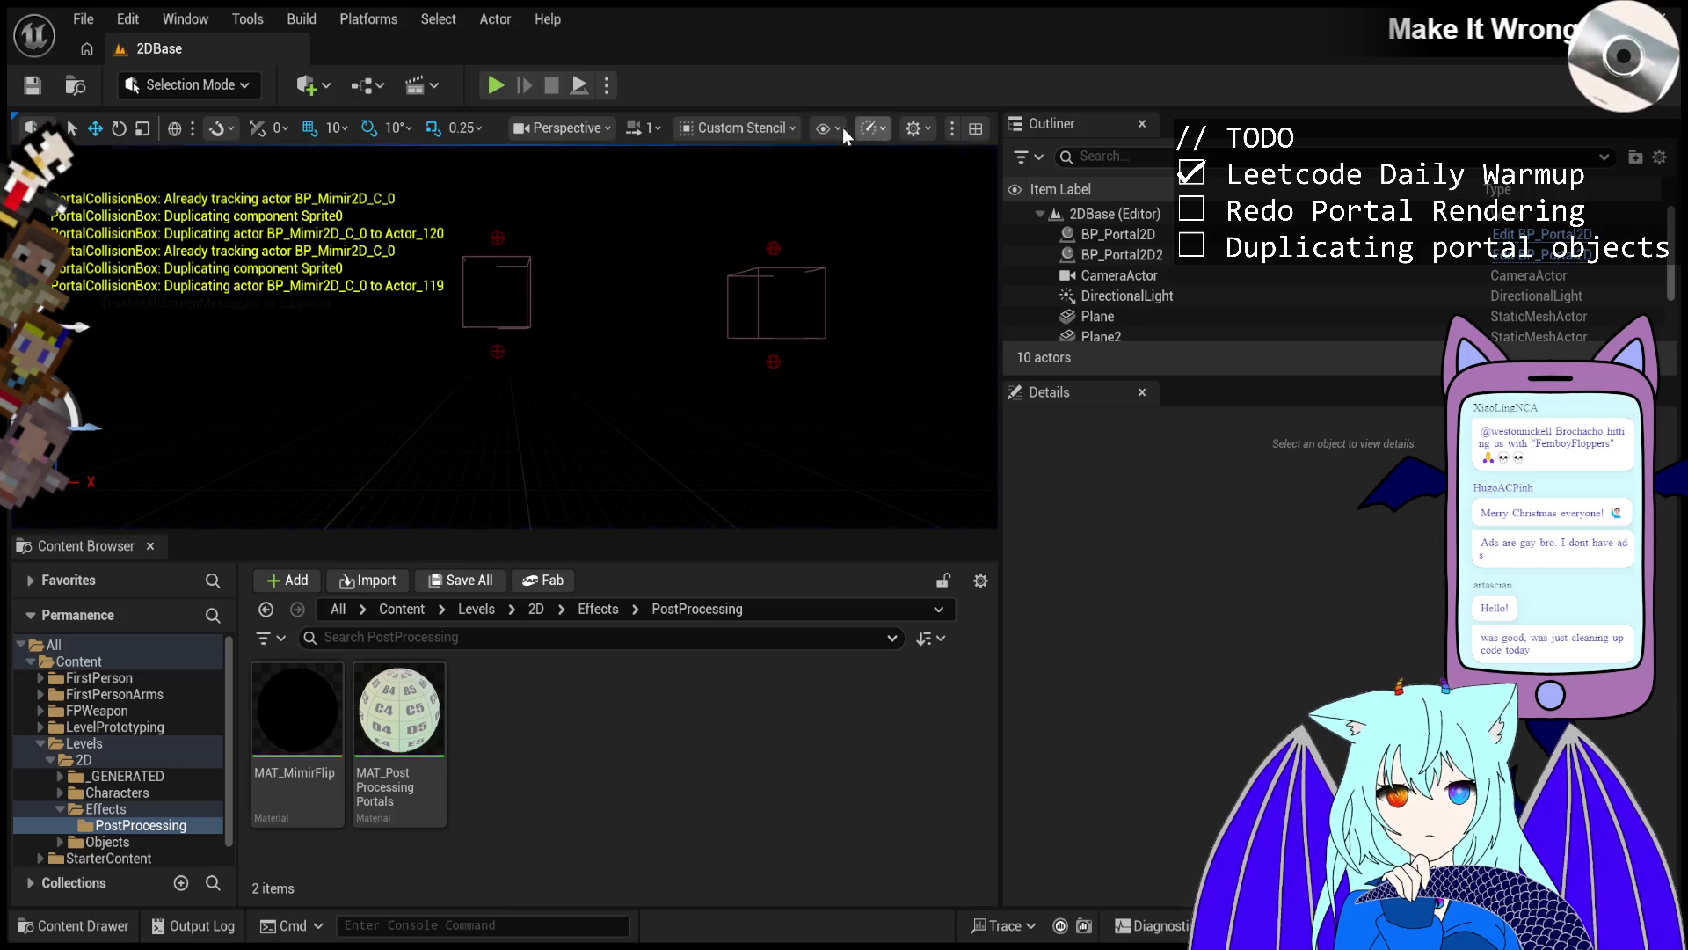
key(alt+4)
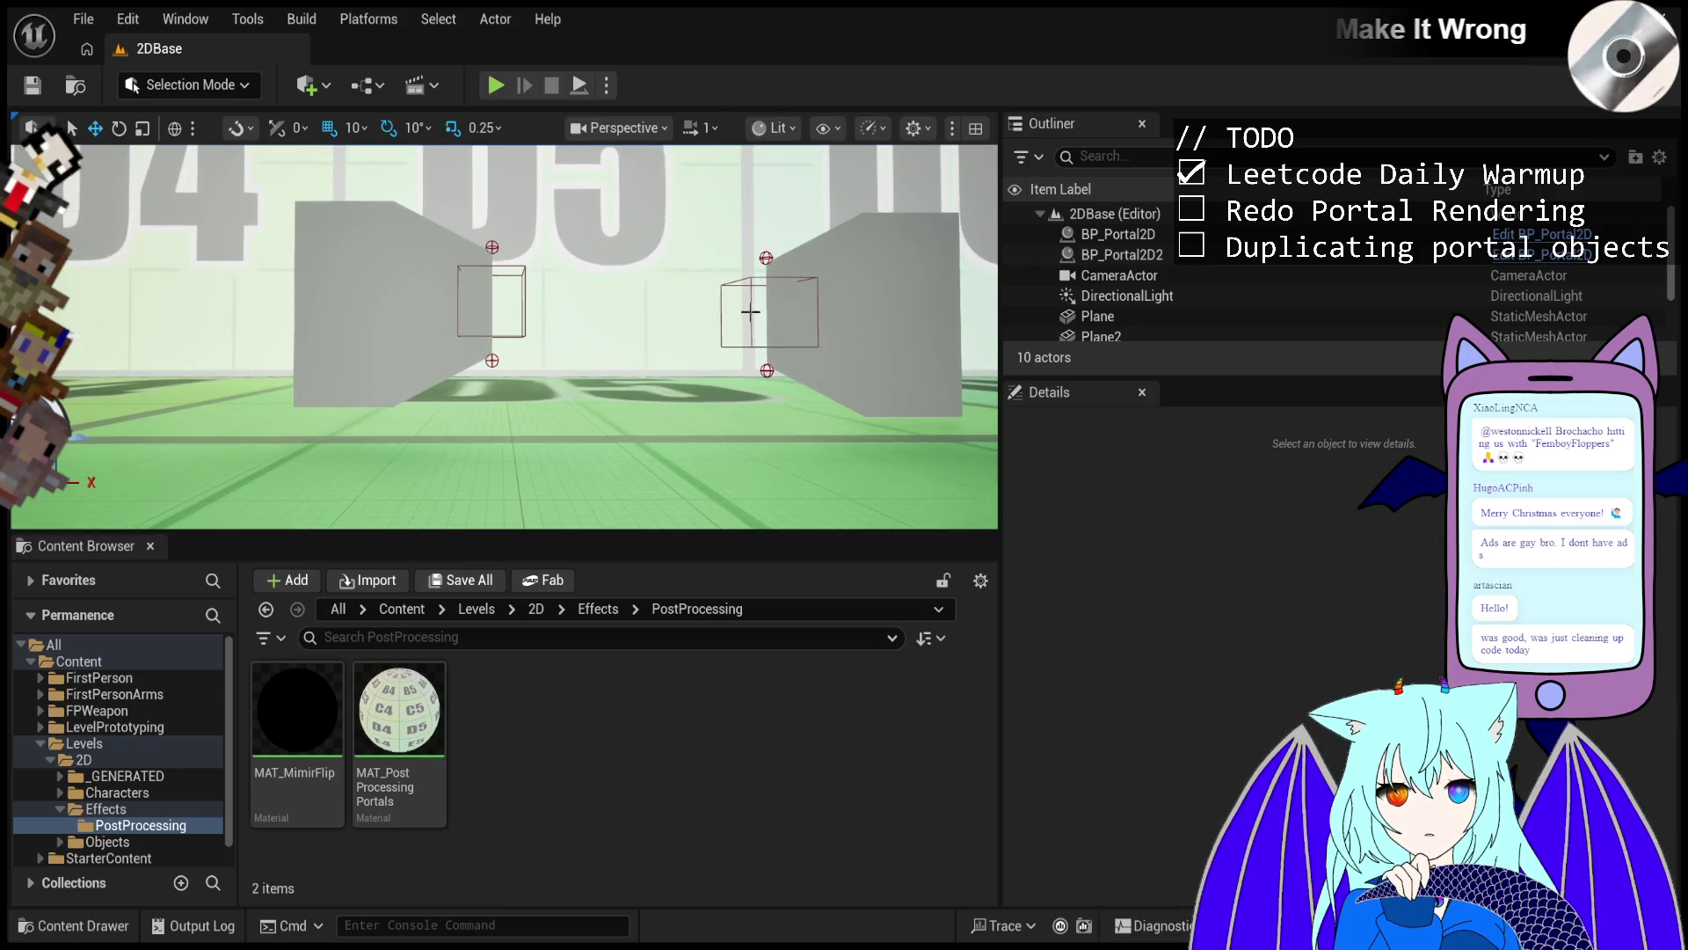
click(757, 297)
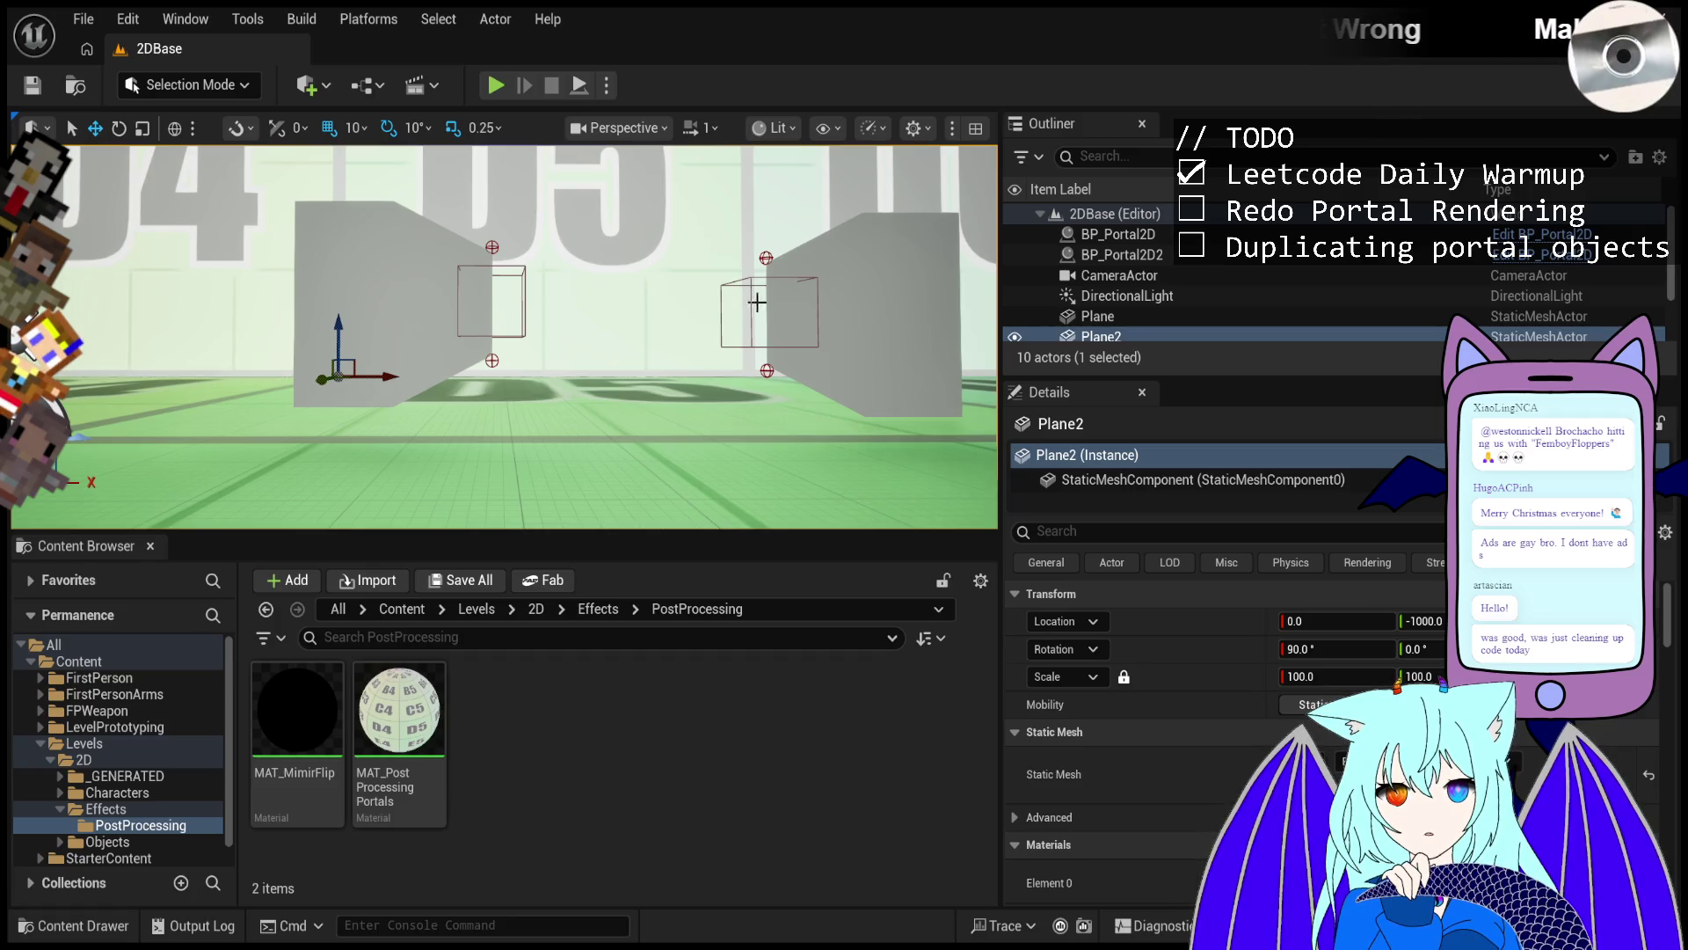
click(799, 290)
drag(766, 259, 765, 248)
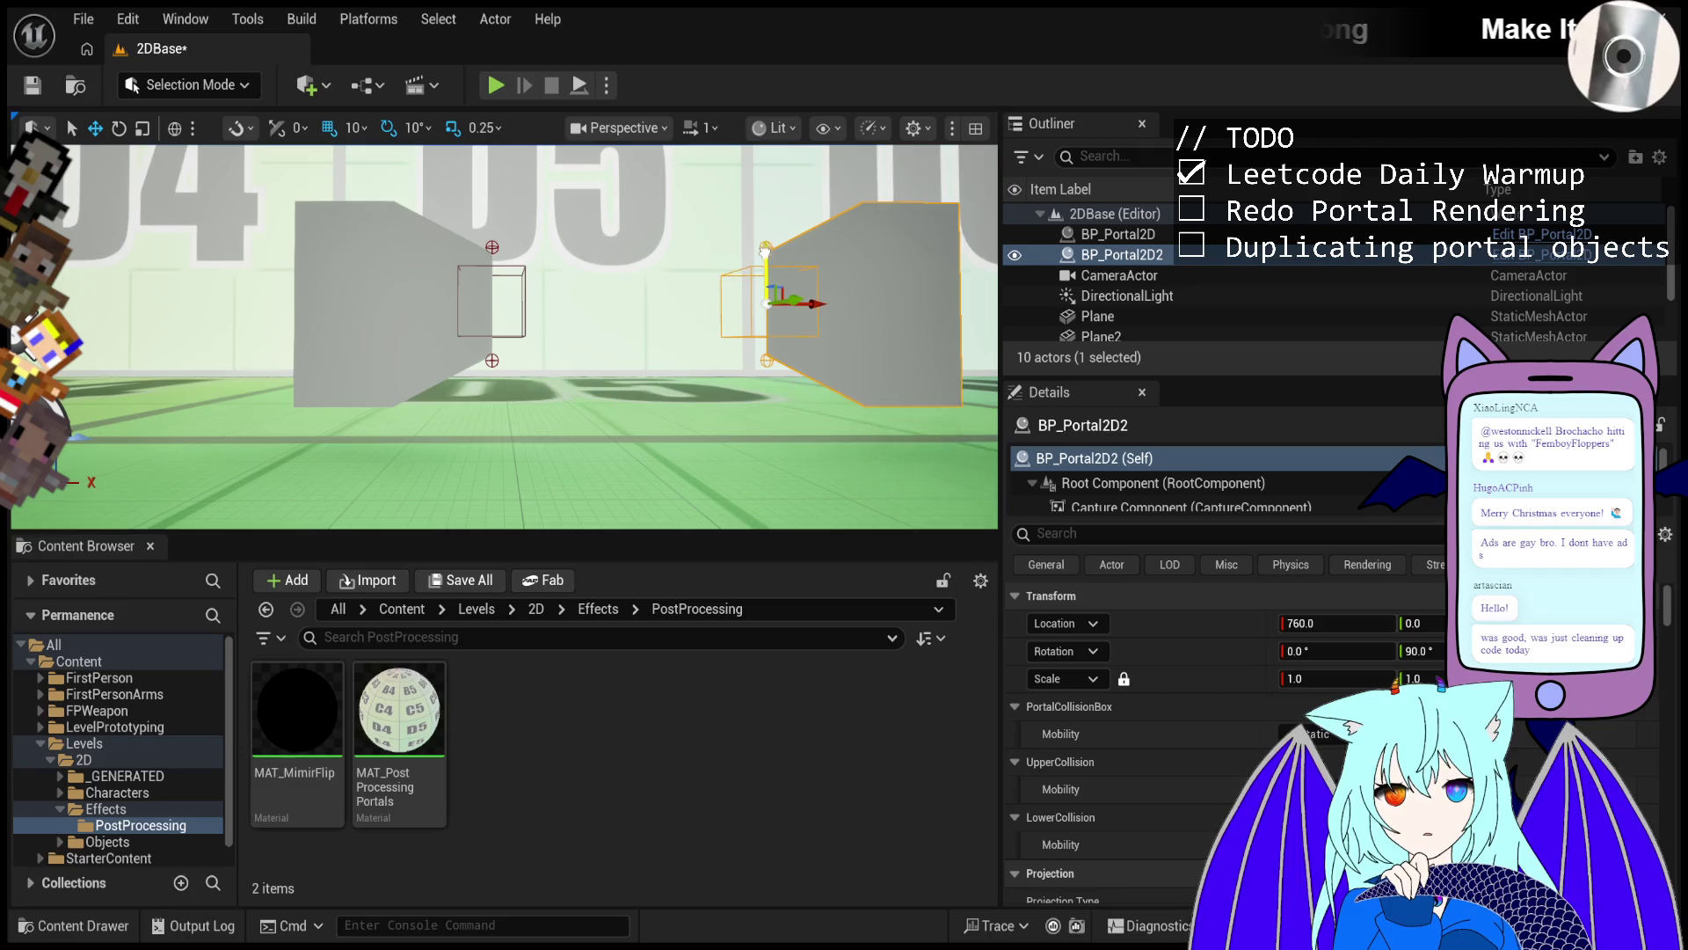
click(495, 85)
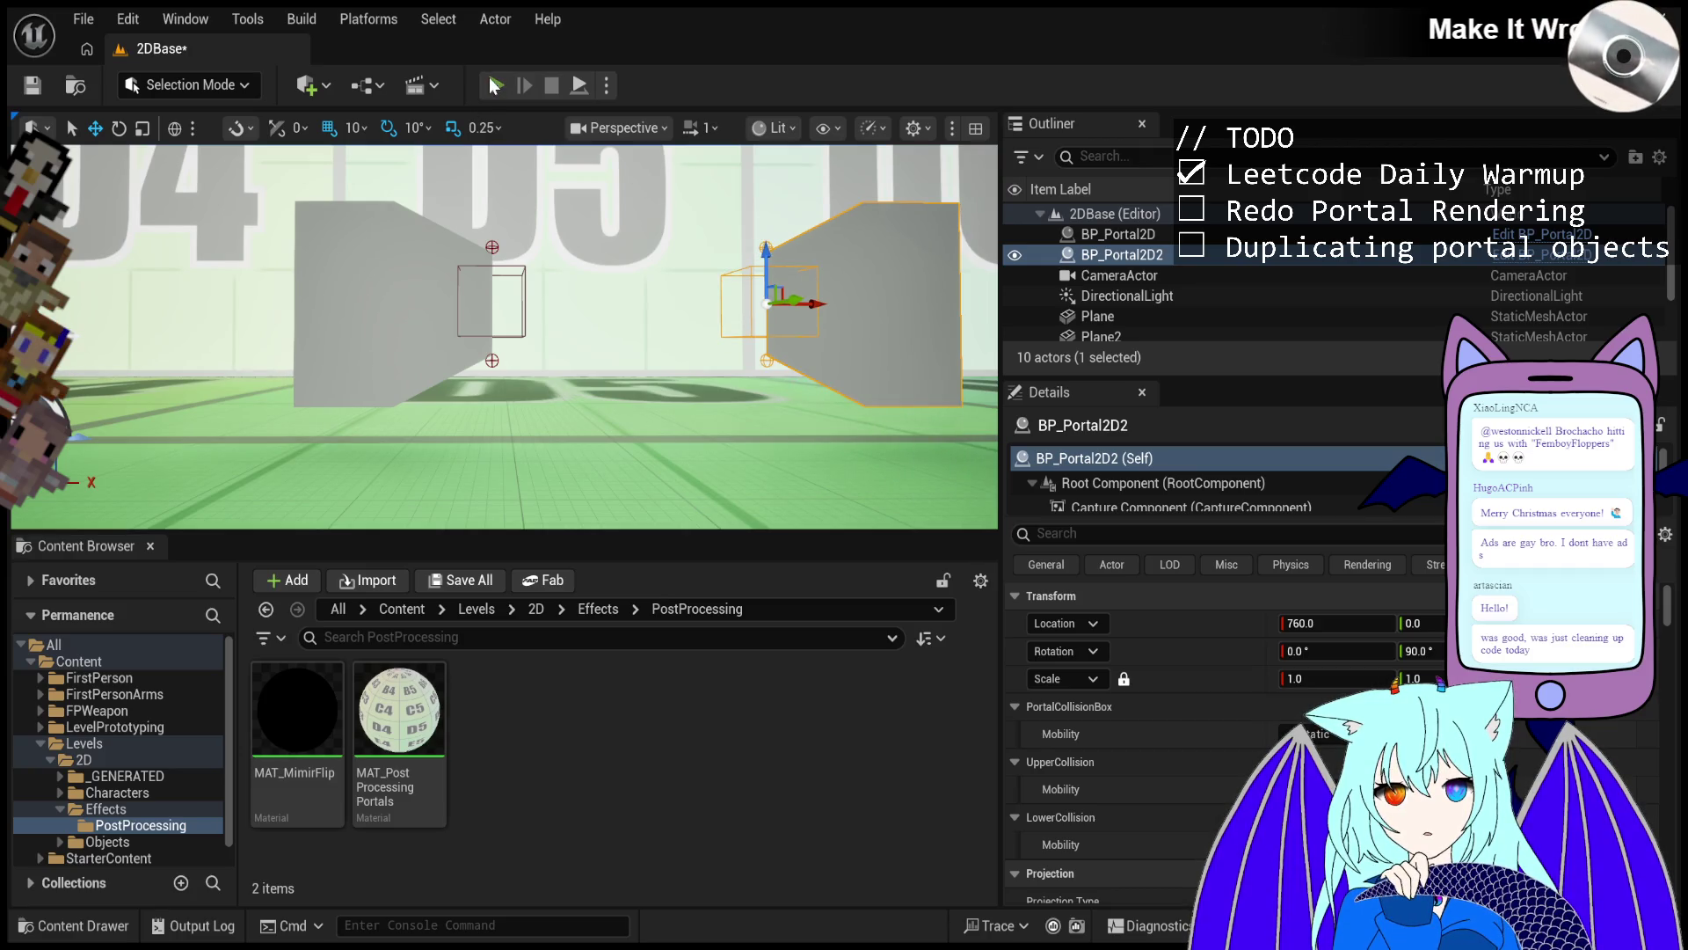
click(648, 353)
Move the character right toward the portals, then end the play session with Esc.
key(d)
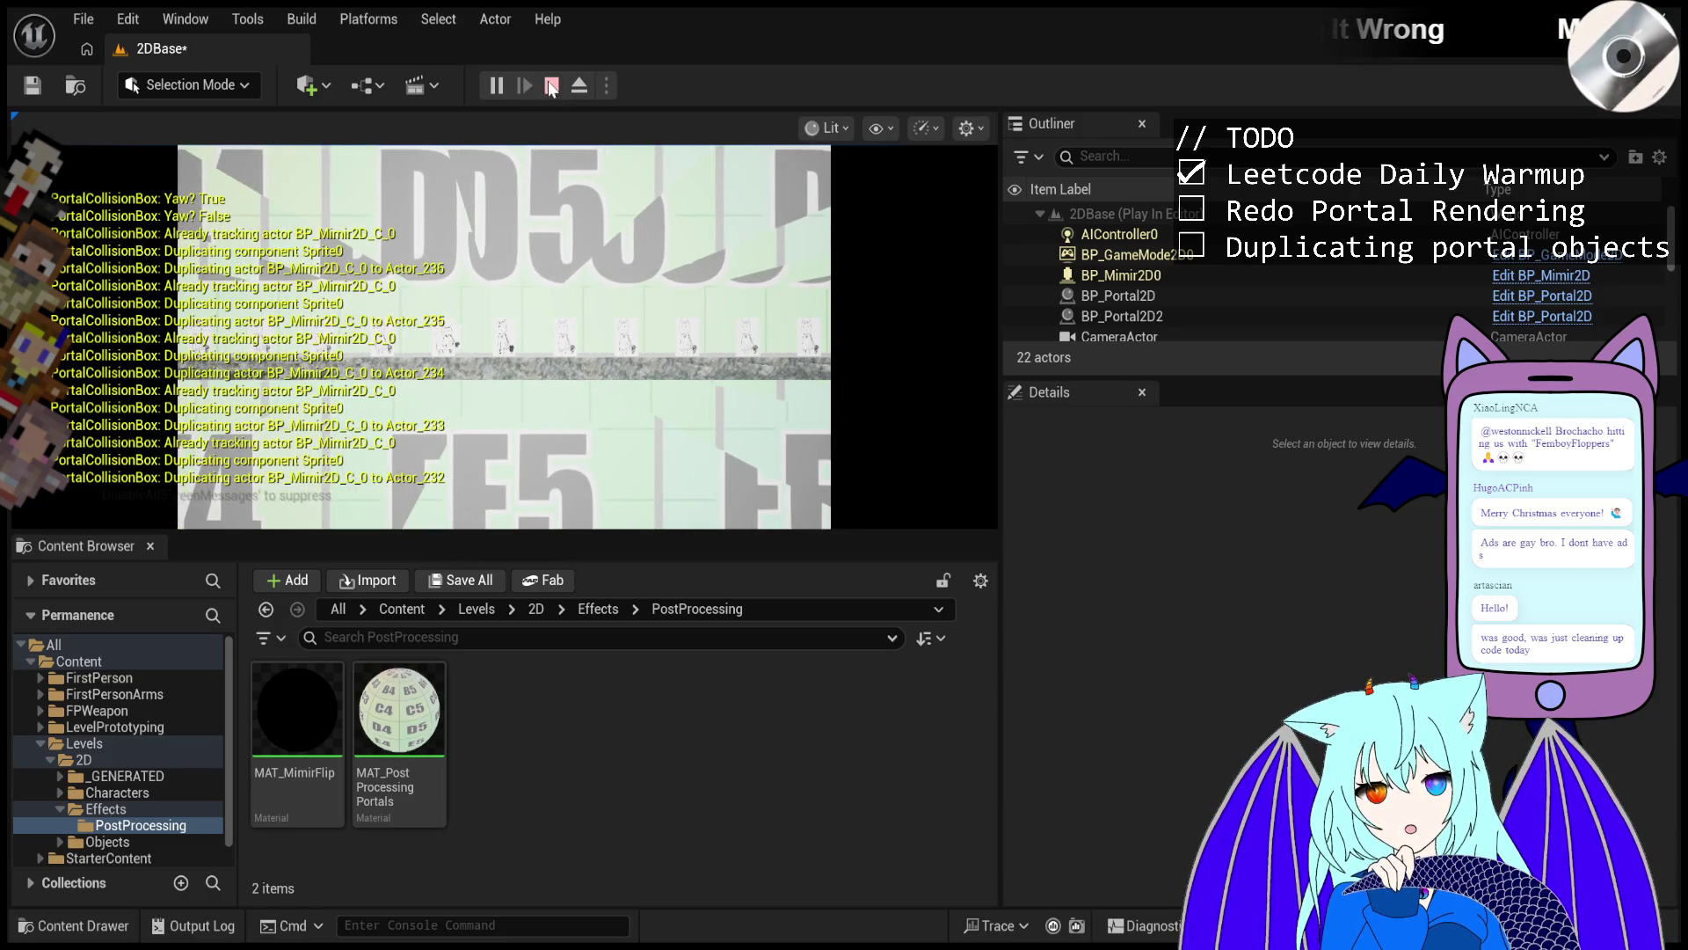
key(Escape)
Pull the camera back over both portals and launch another Play-in-Editor test.
drag(697, 346, 695, 404)
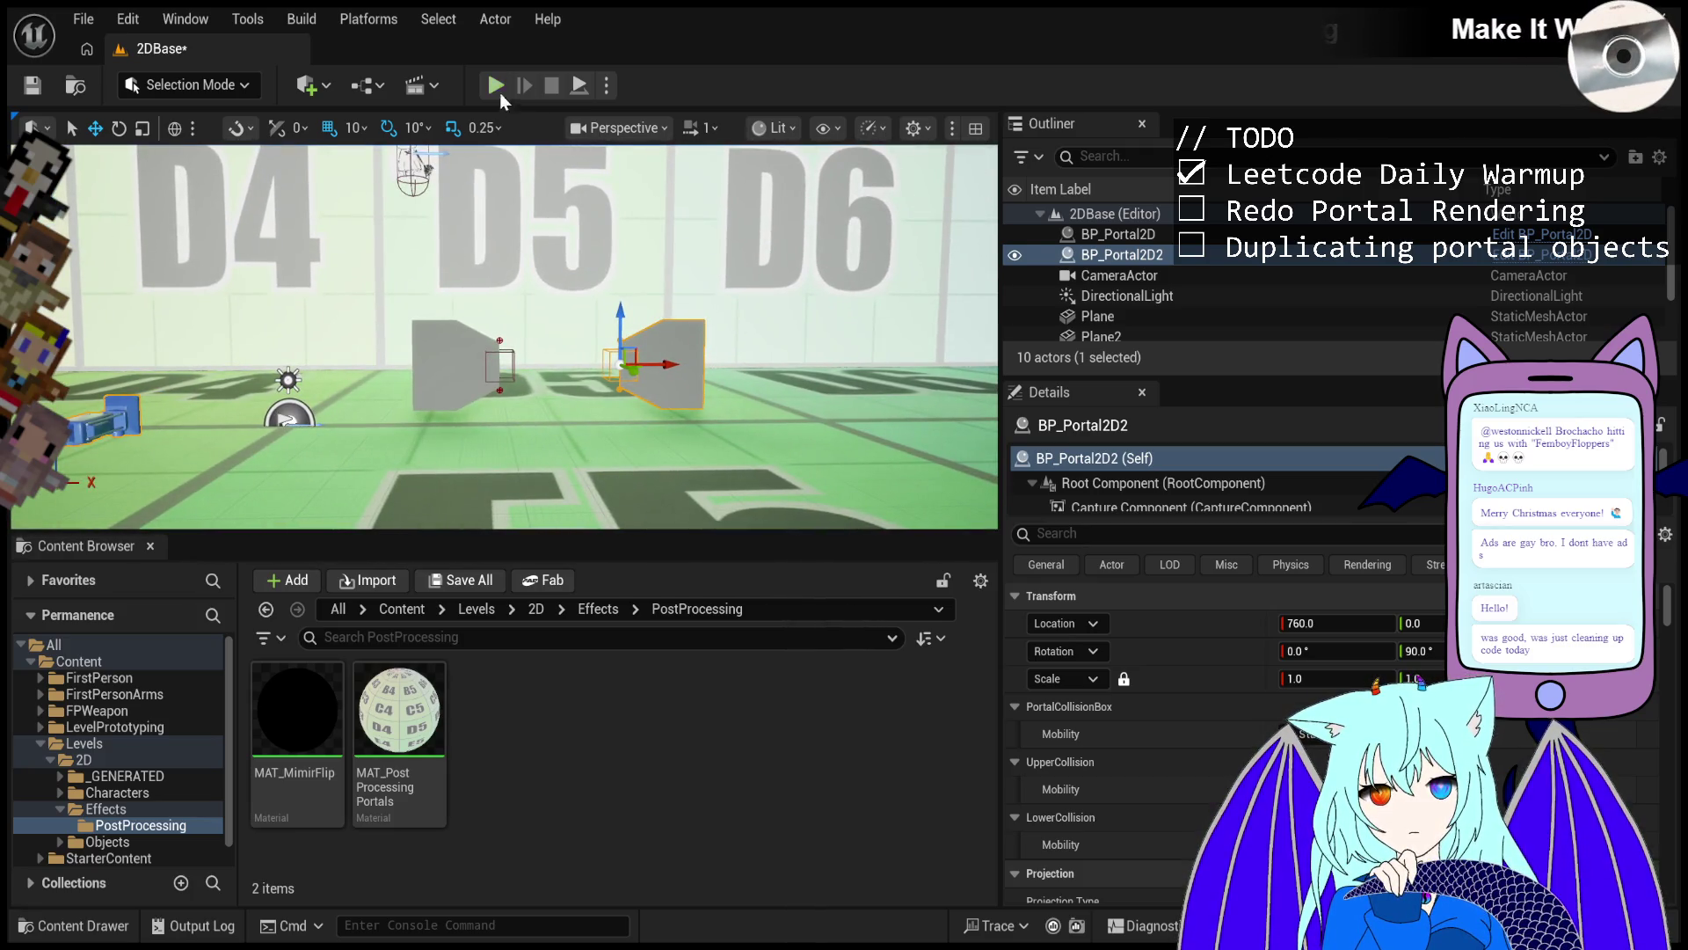
click(495, 83)
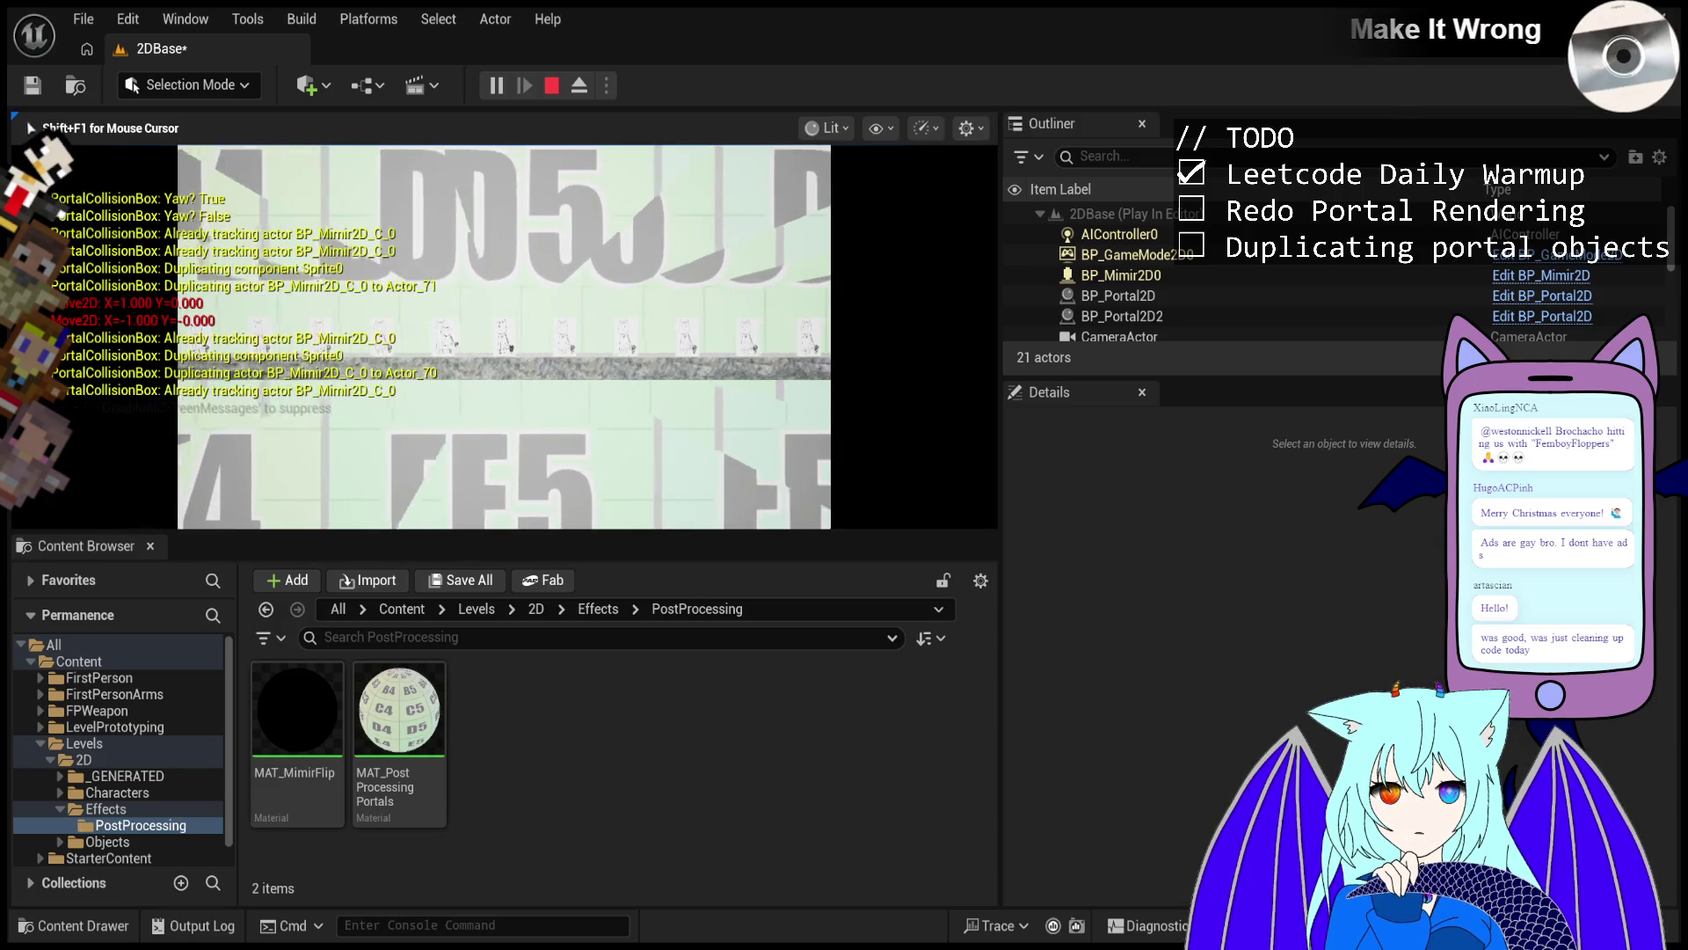
Stop play, set BP_Portal2D's Z rotation to 0, and lower it toward the floor.
key(Escape)
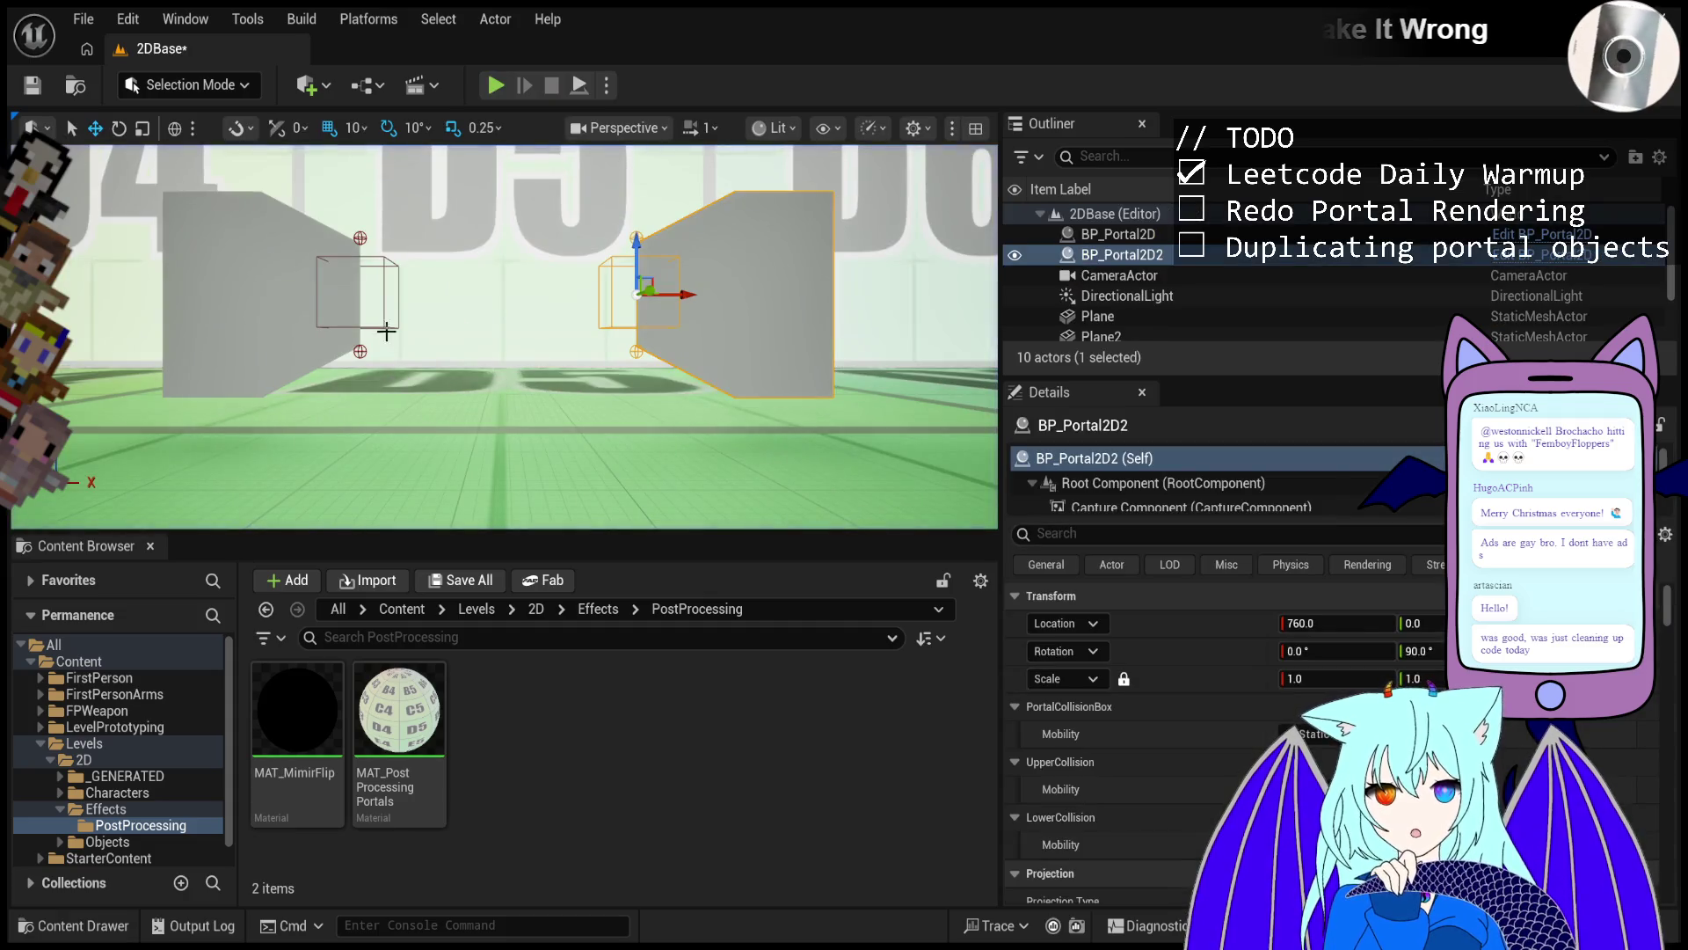
click(388, 314)
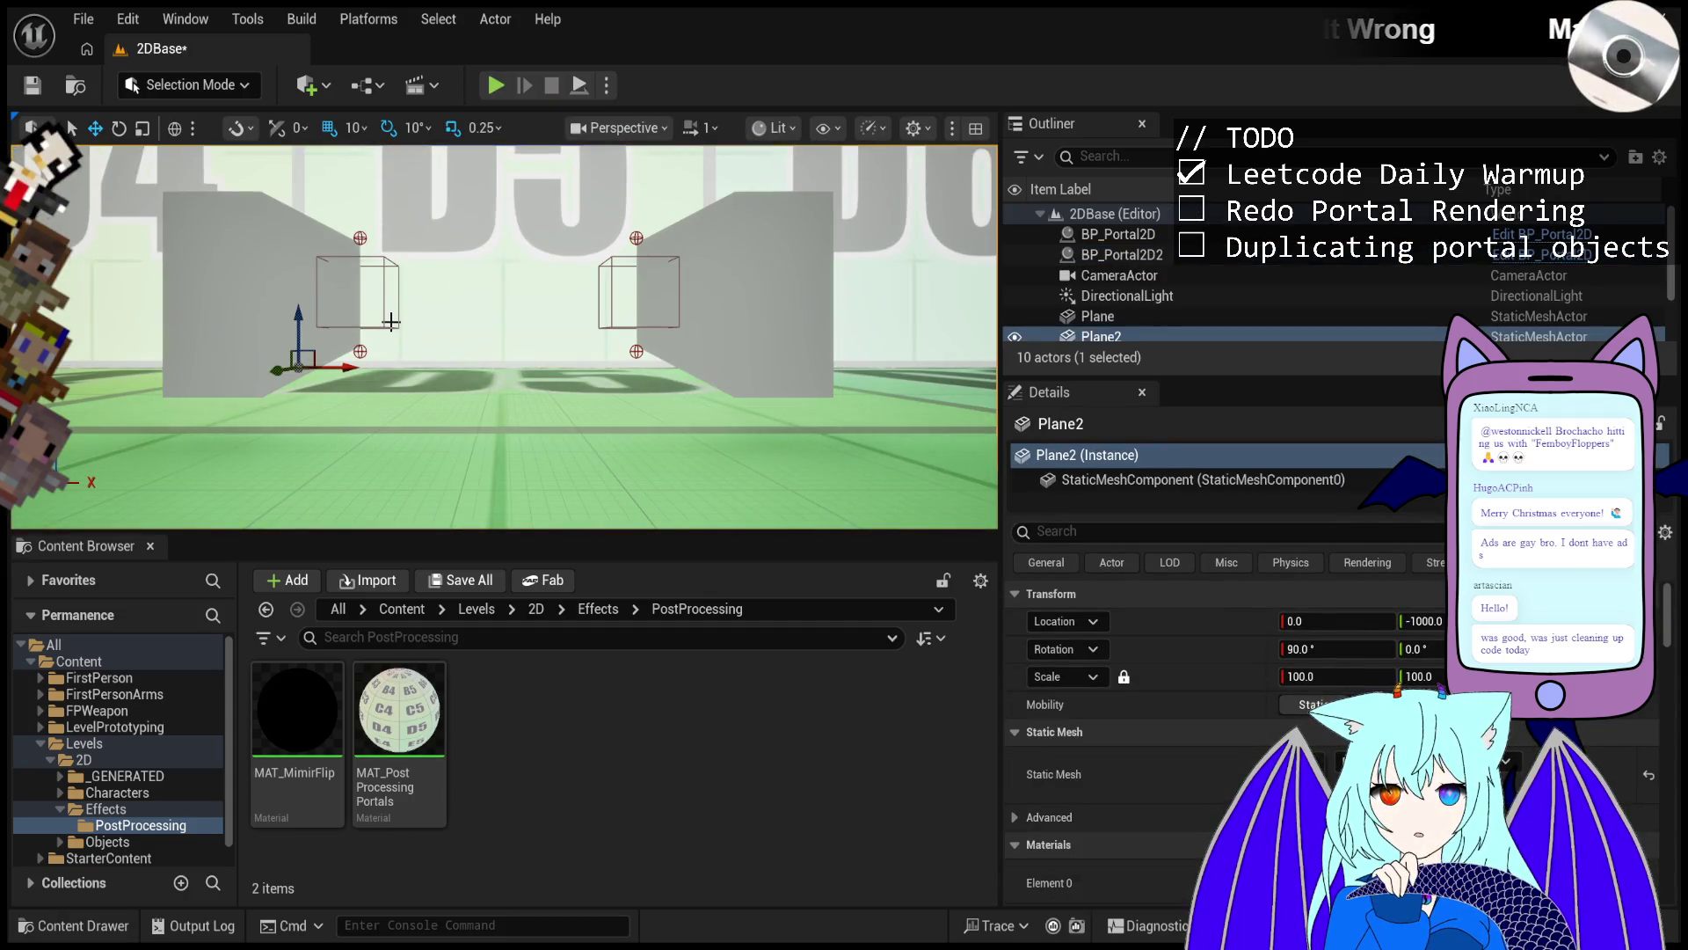
drag(404, 343, 423, 410)
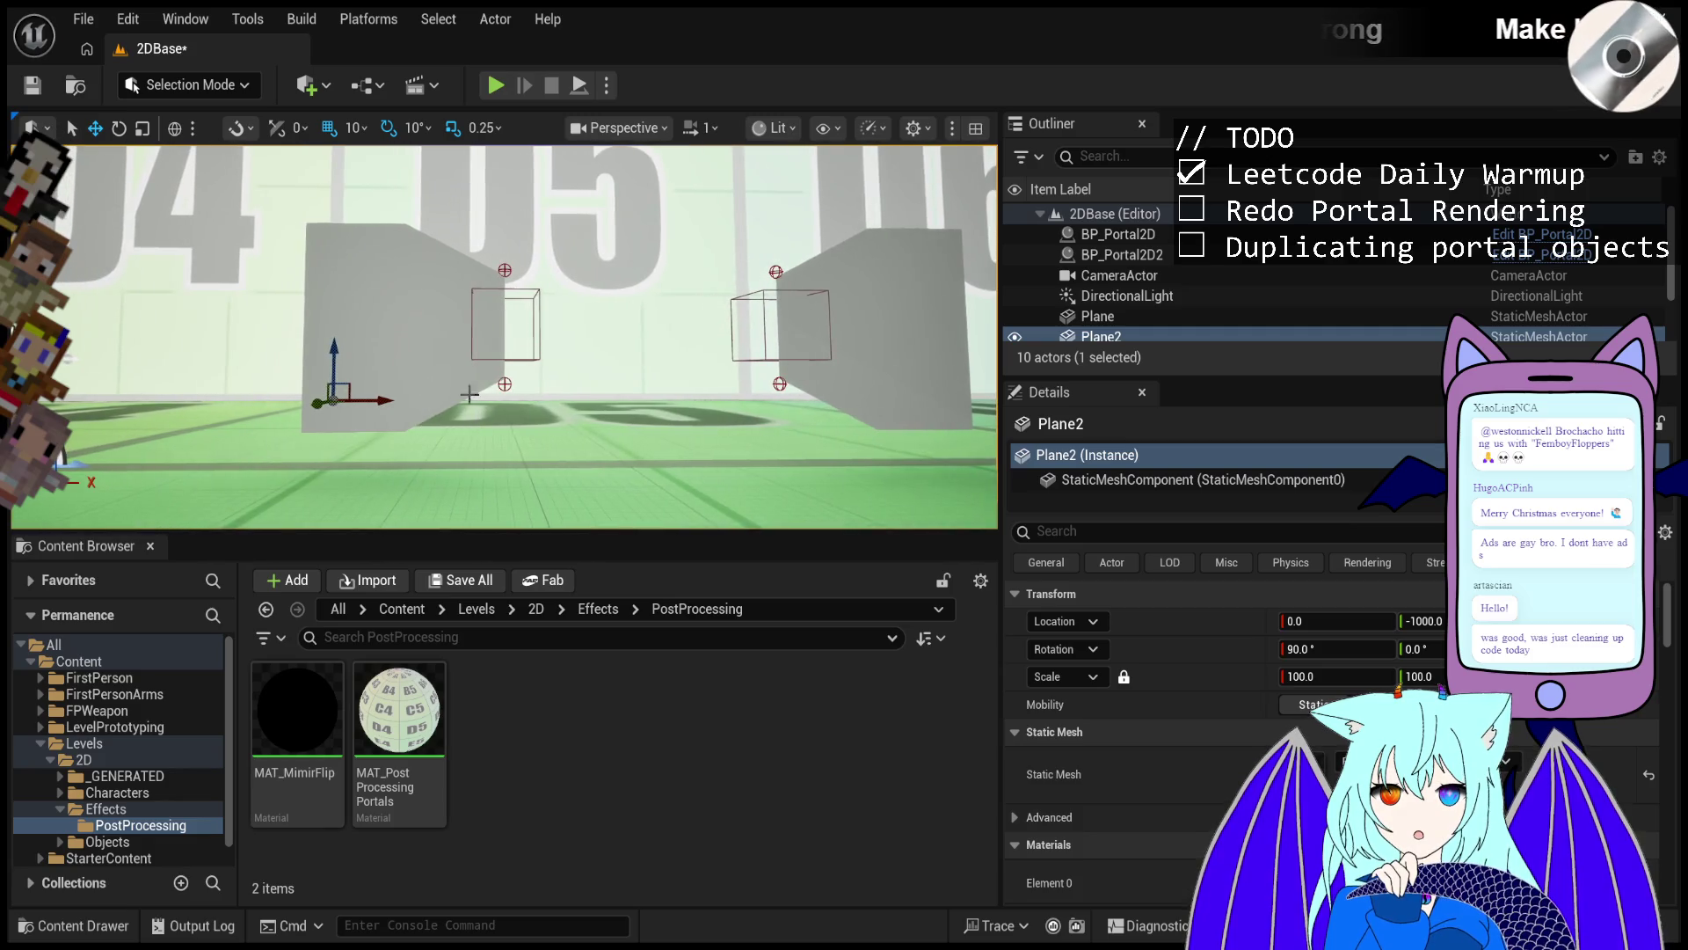
click(443, 367)
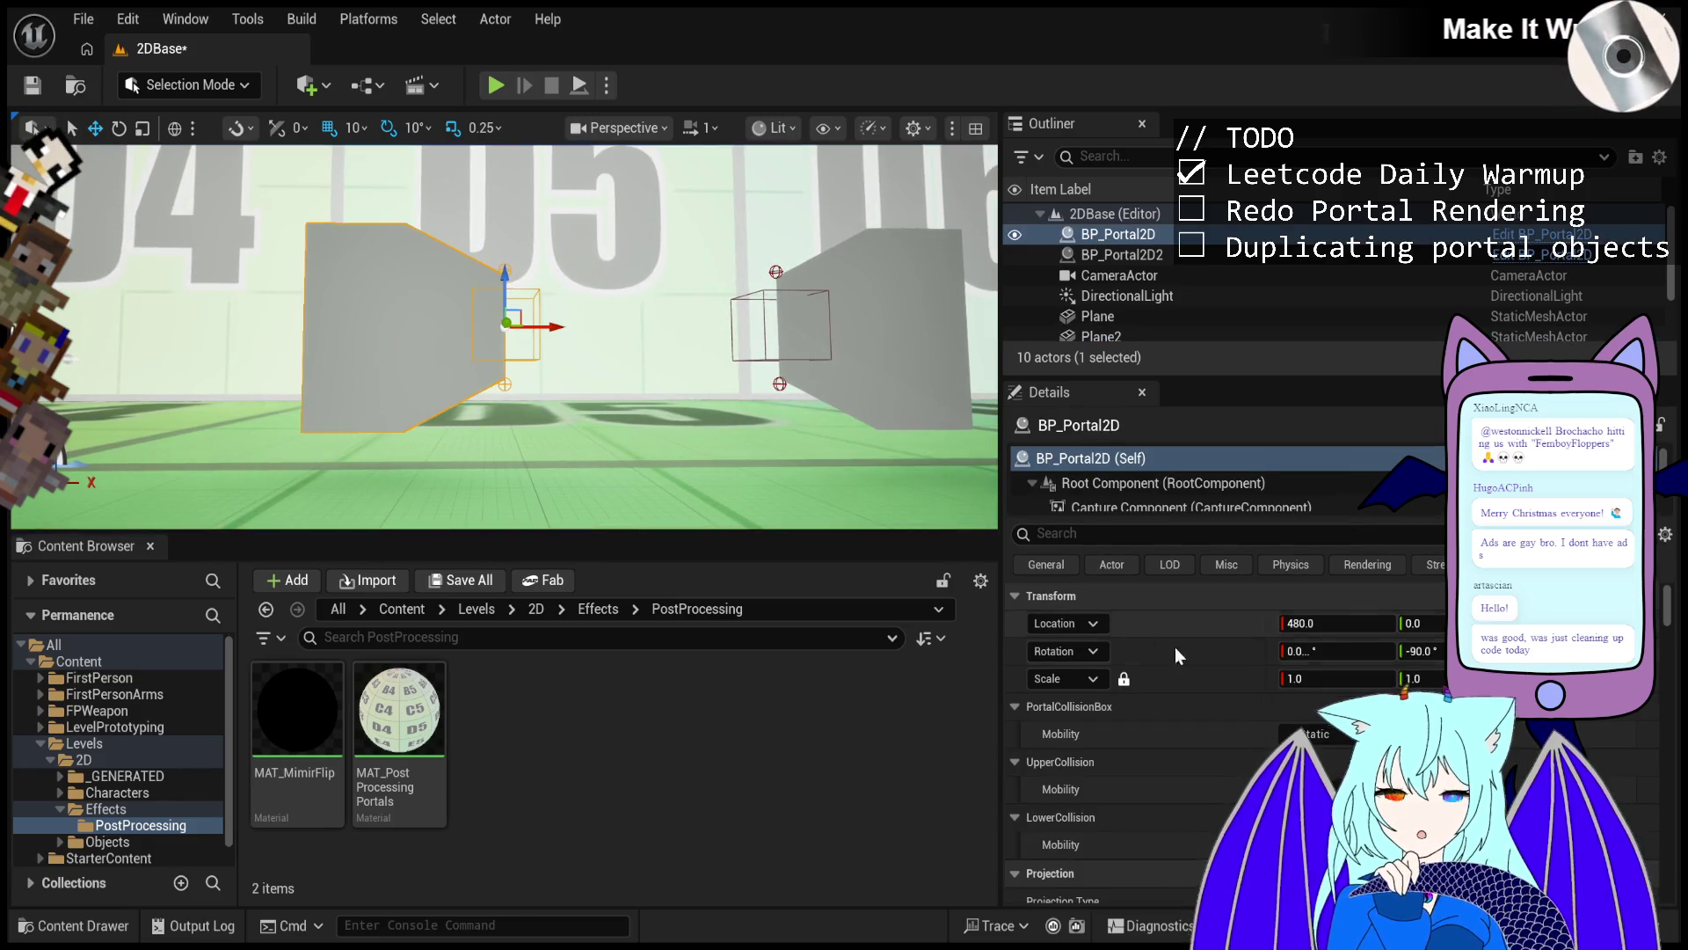
drag(1442, 650, 1425, 651)
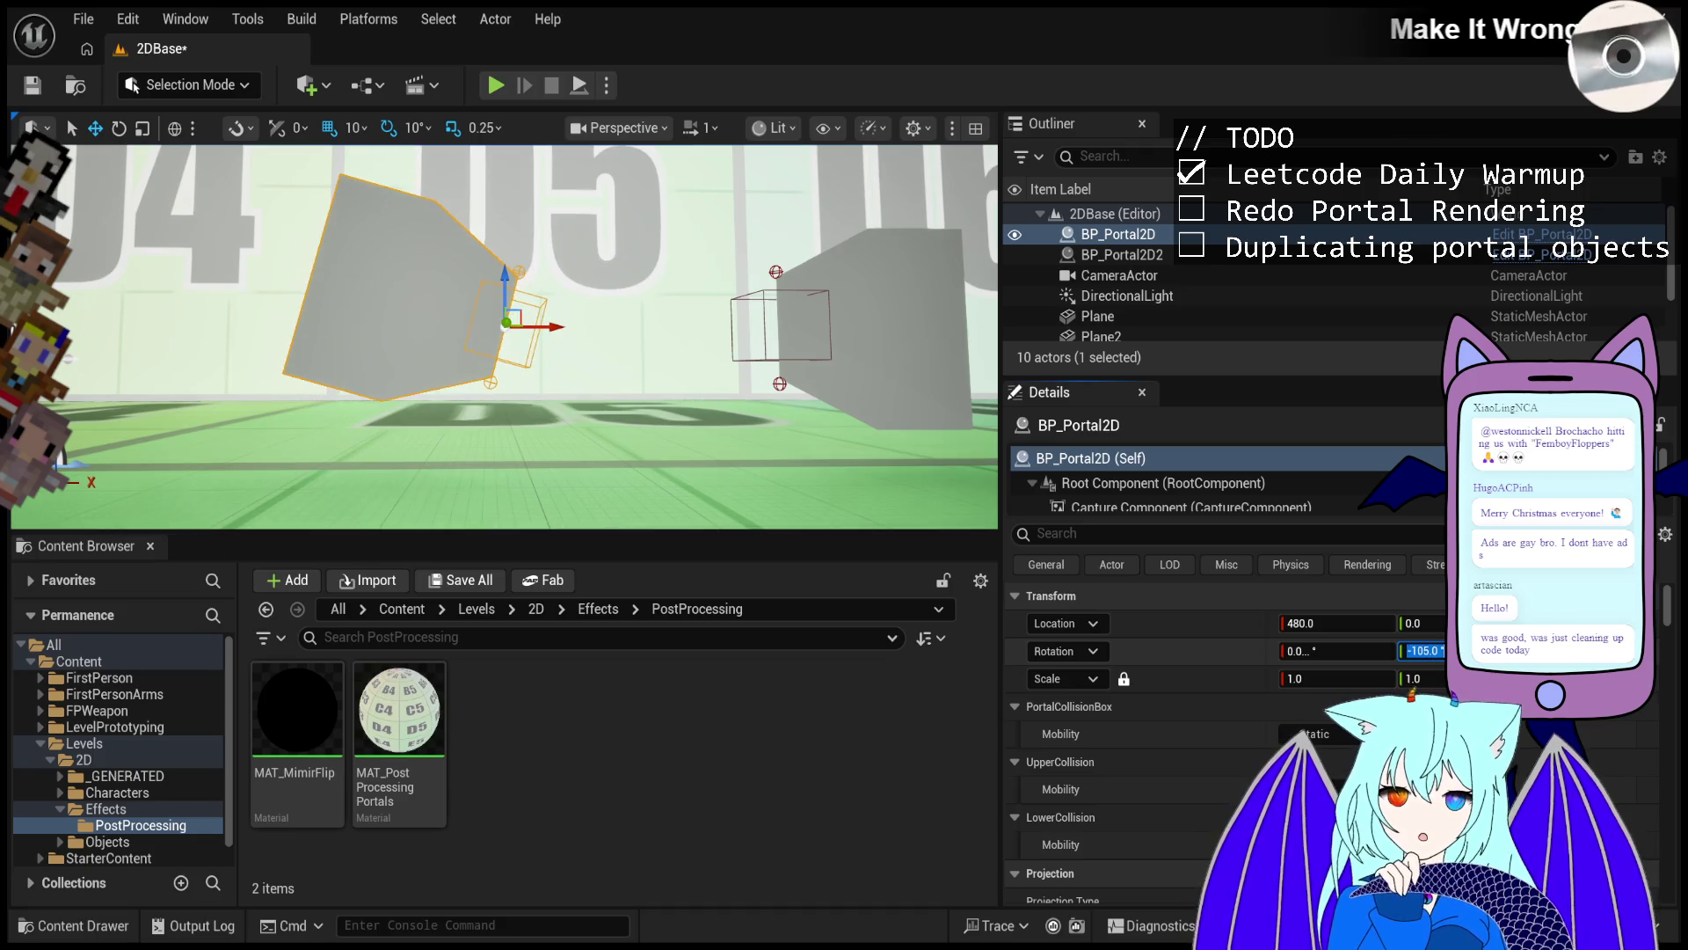
text(0)
key(Return)
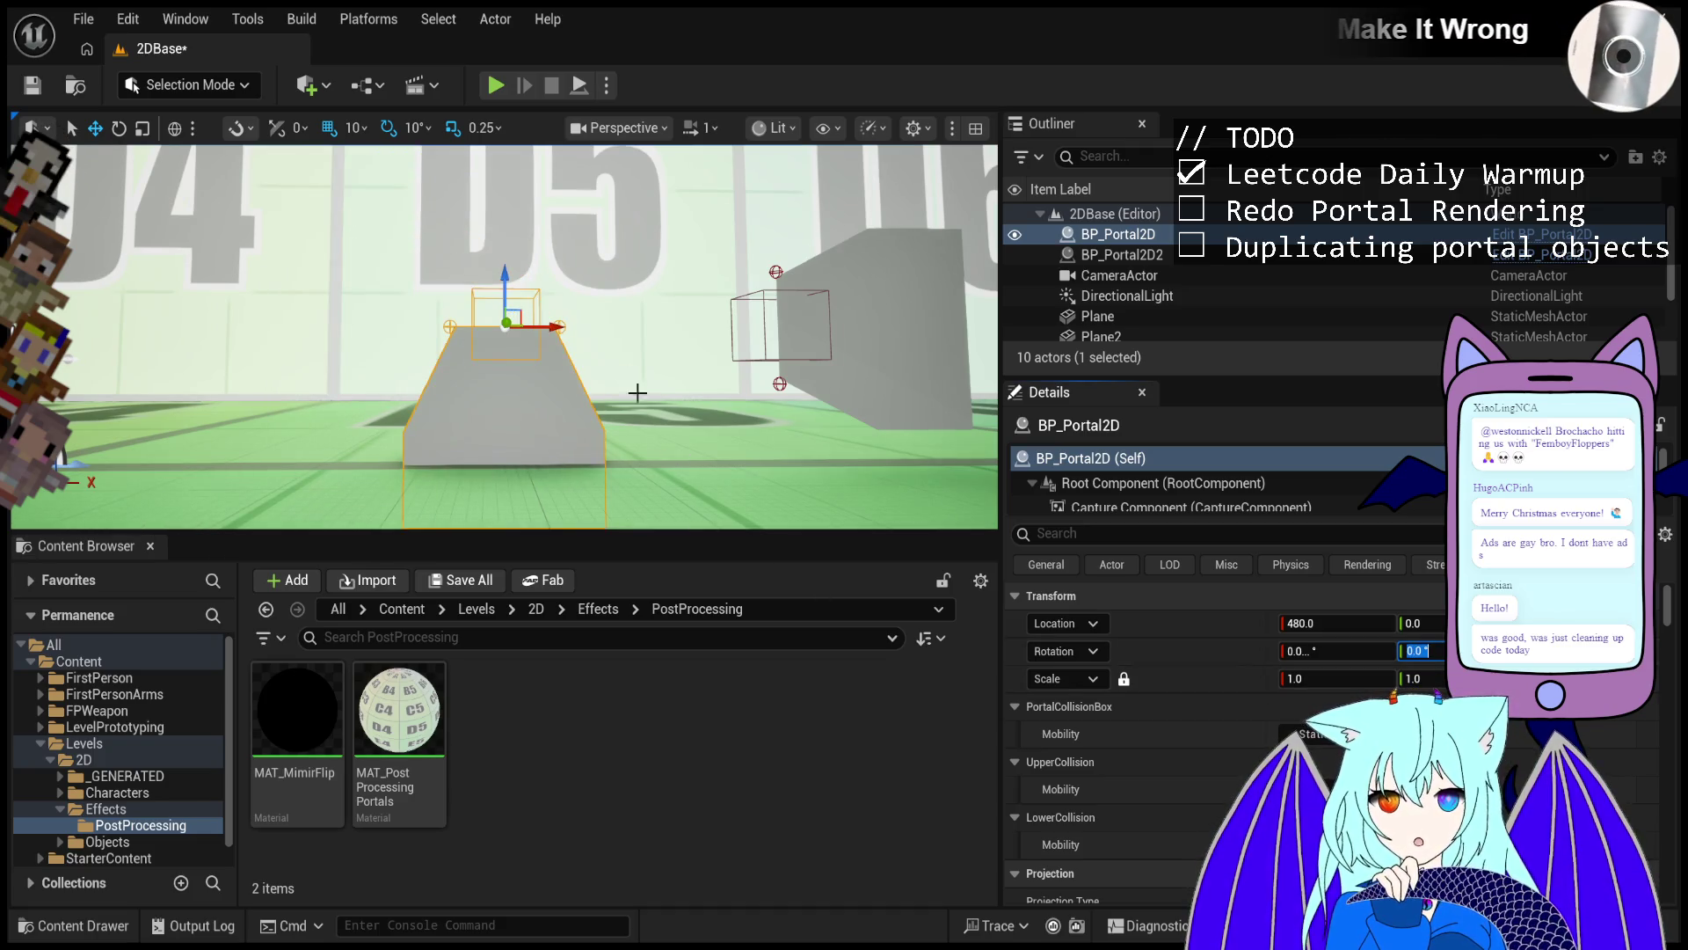
mouse_move(504, 282)
mouse_down()
mouse_move(515, 353)
mouse_move(577, 403)
mouse_up()
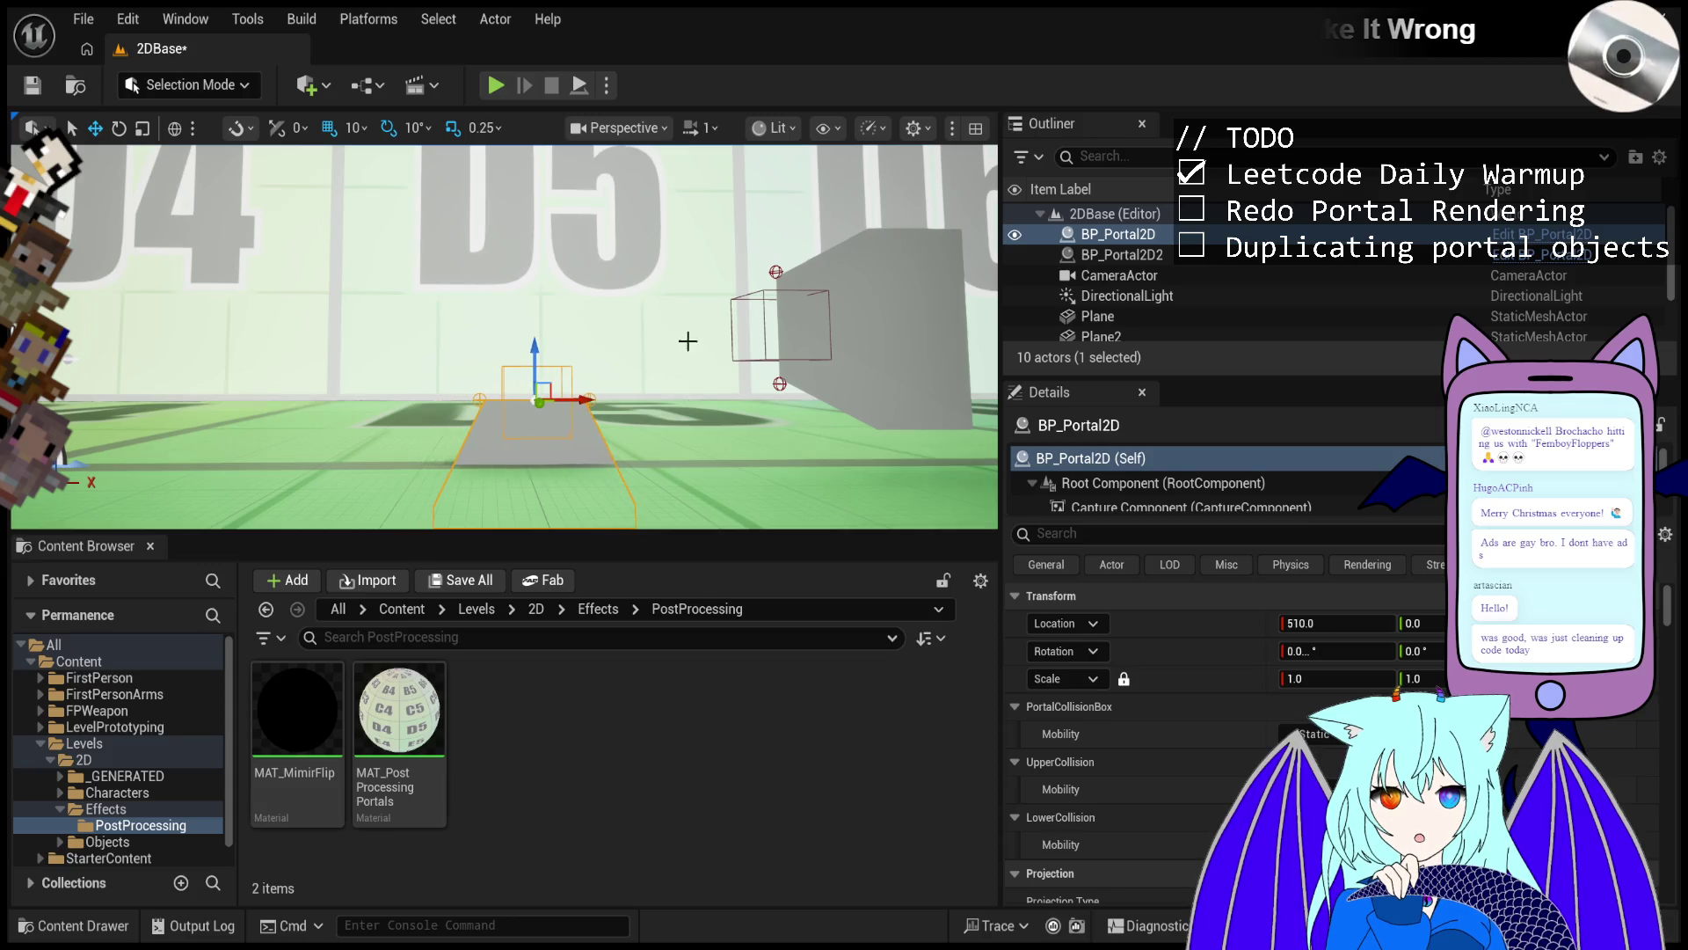
click(754, 292)
Set BP_Portal2D2's Z rotation to 0 so it also stands upright.
click(836, 305)
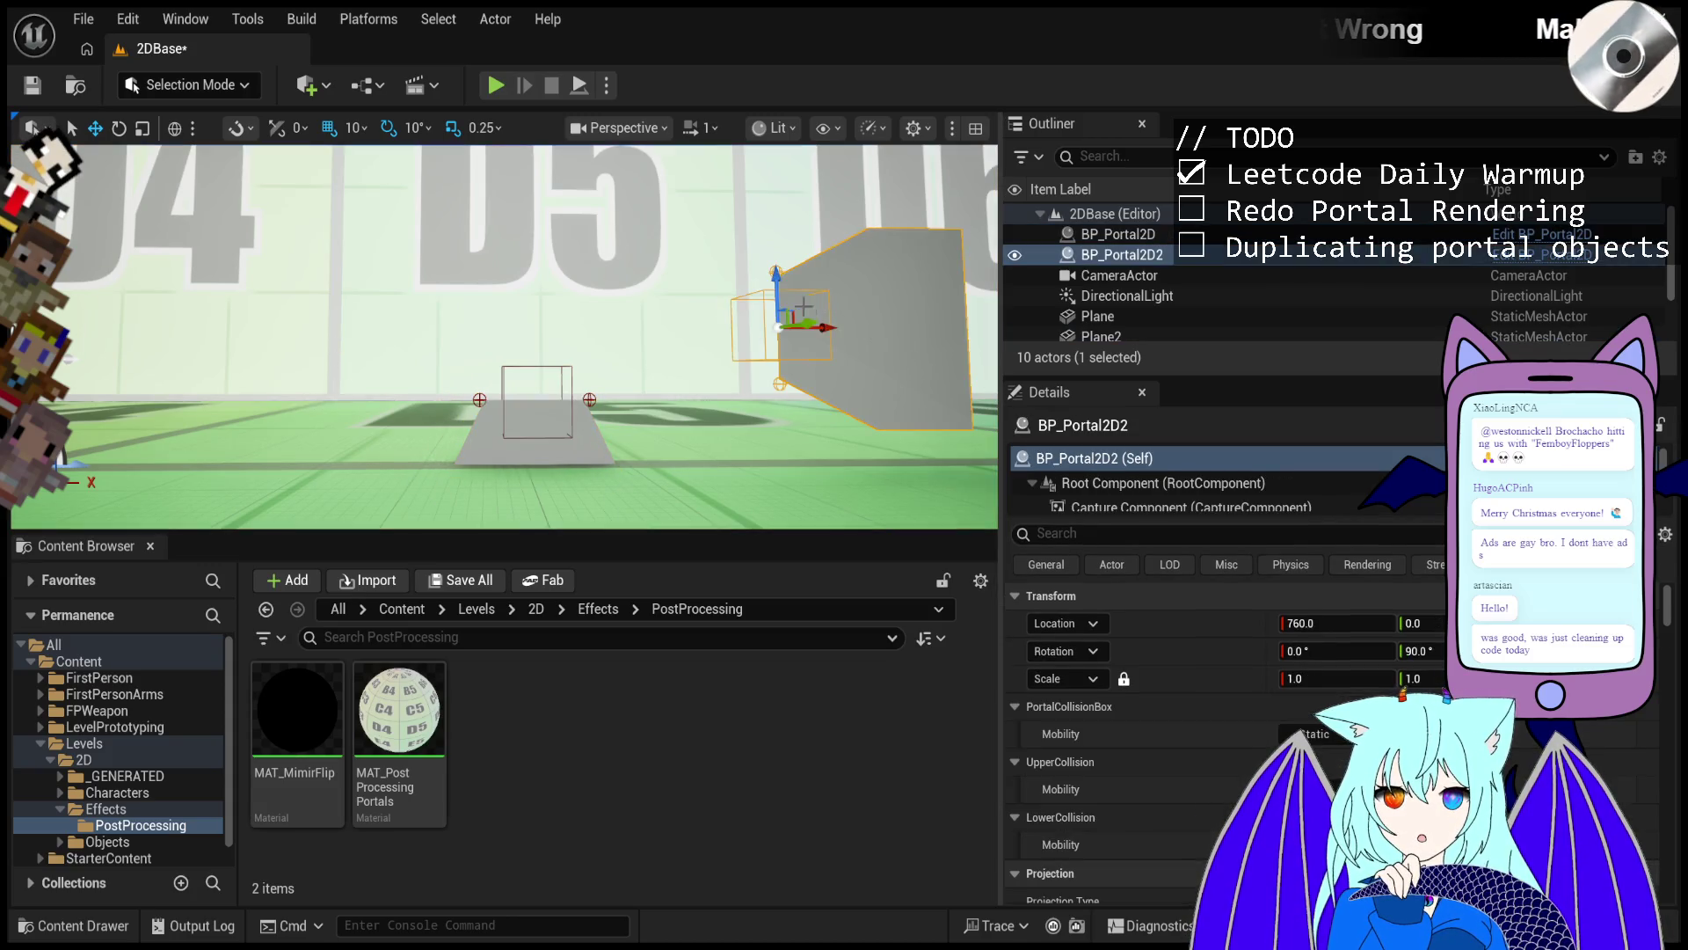
click(1431, 652)
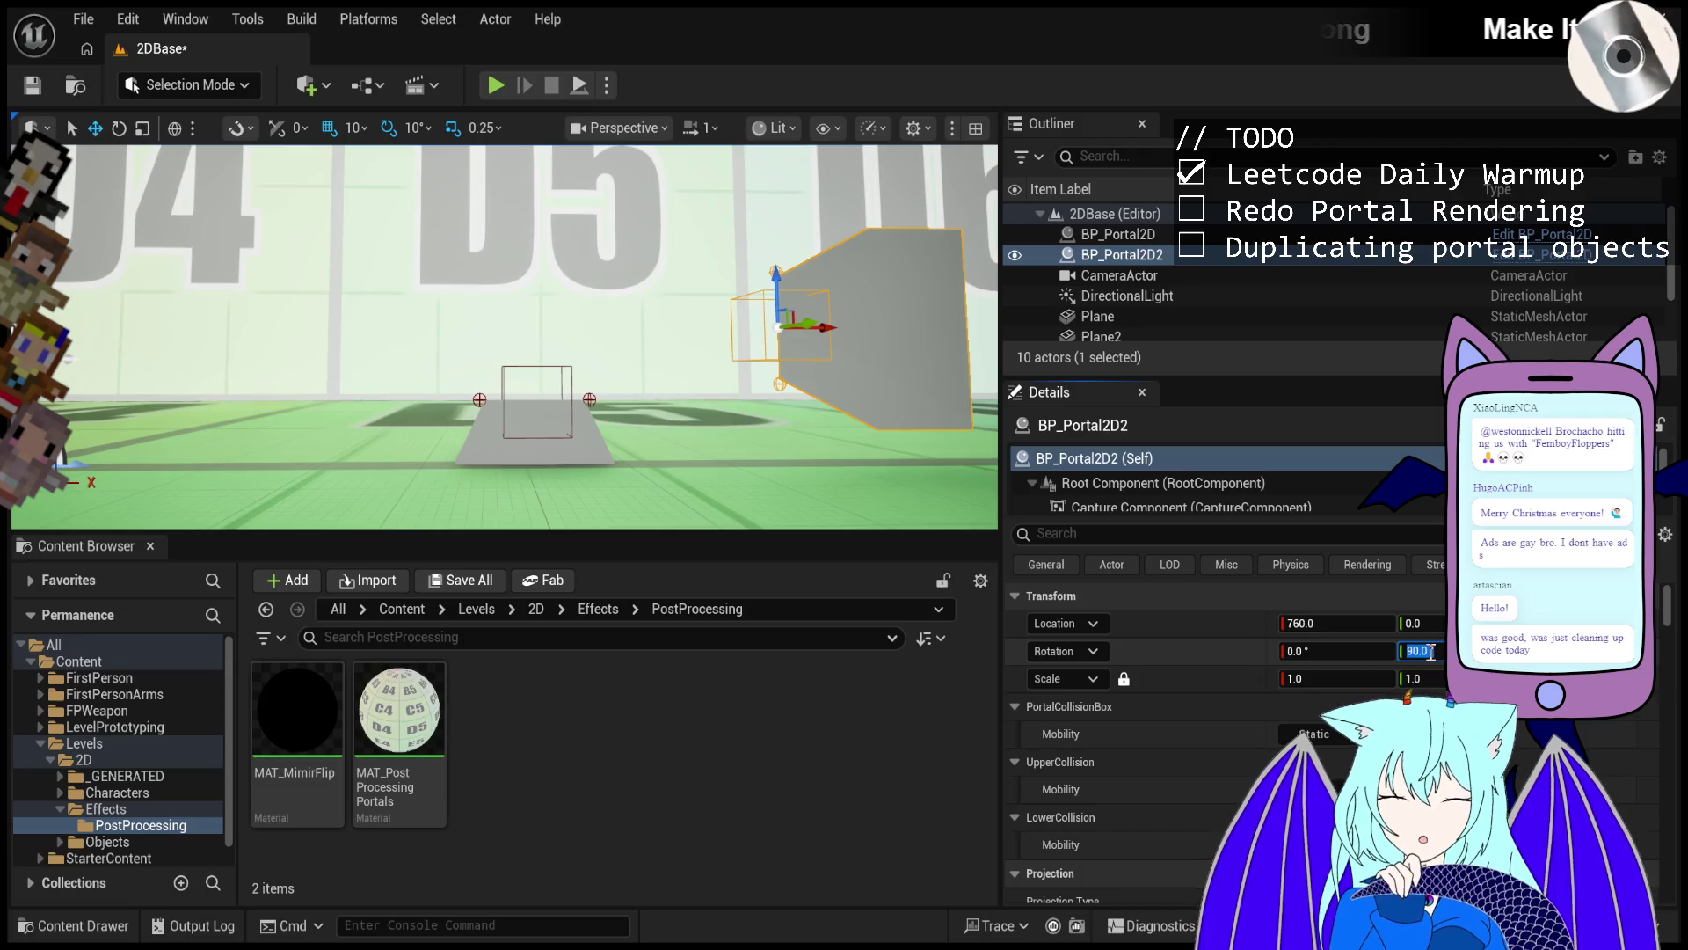
text(0)
key(Return)
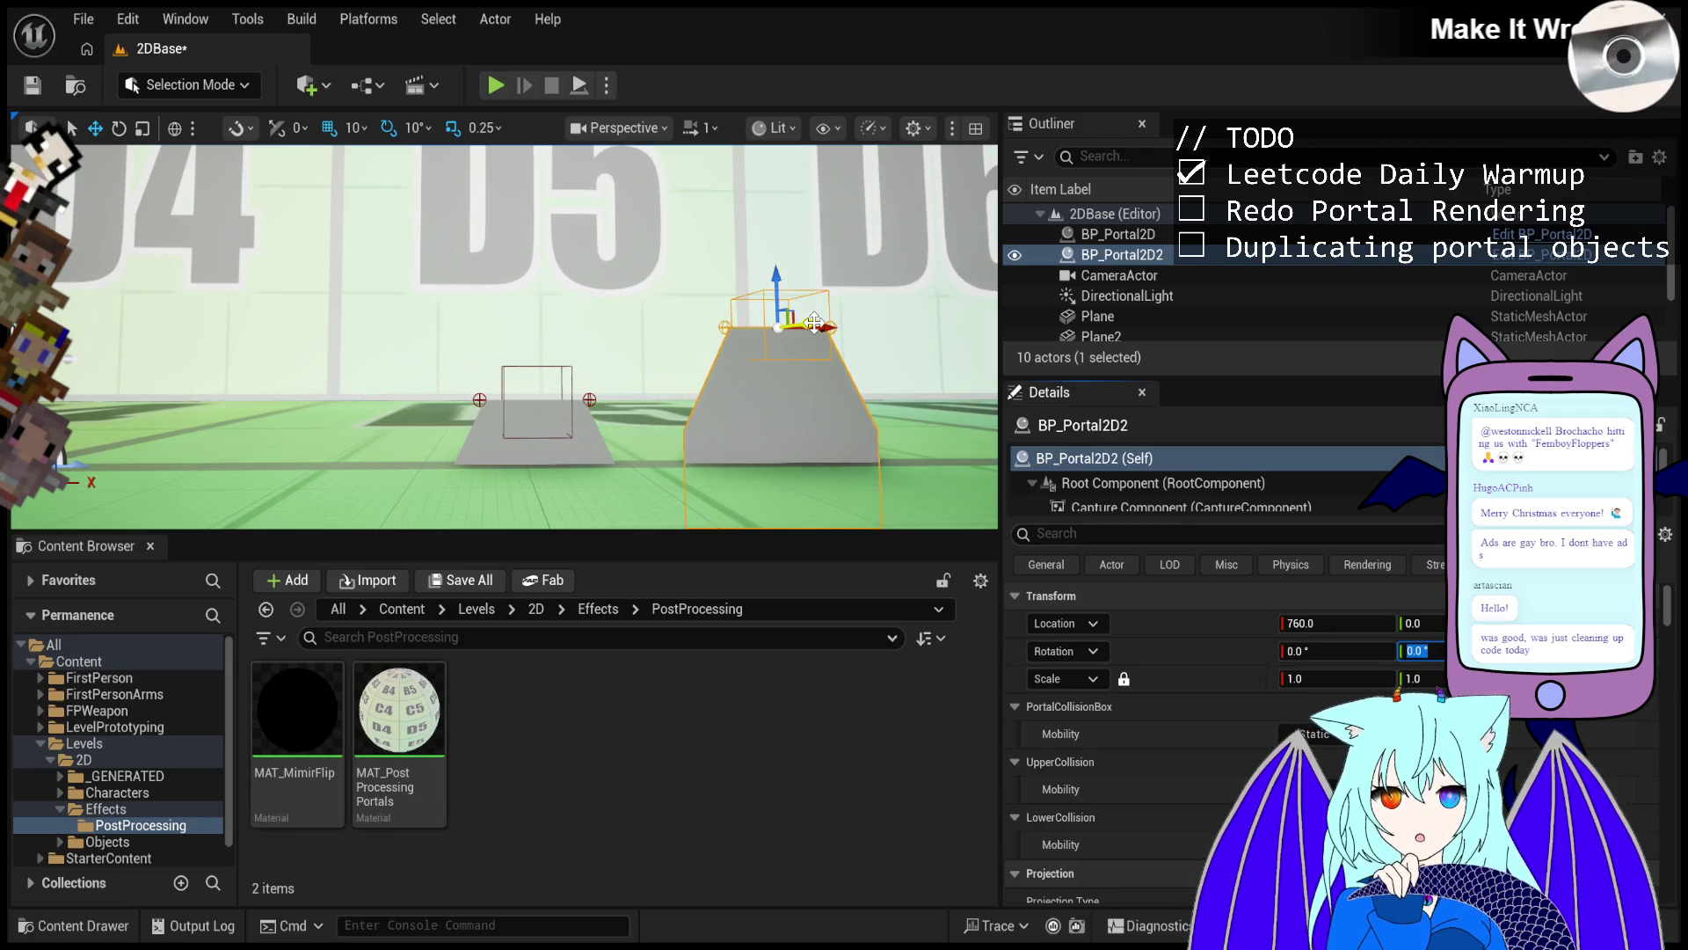
mouse_move(798, 326)
mouse_down()
mouse_move(750, 269)
mouse_move(727, 342)
mouse_up()
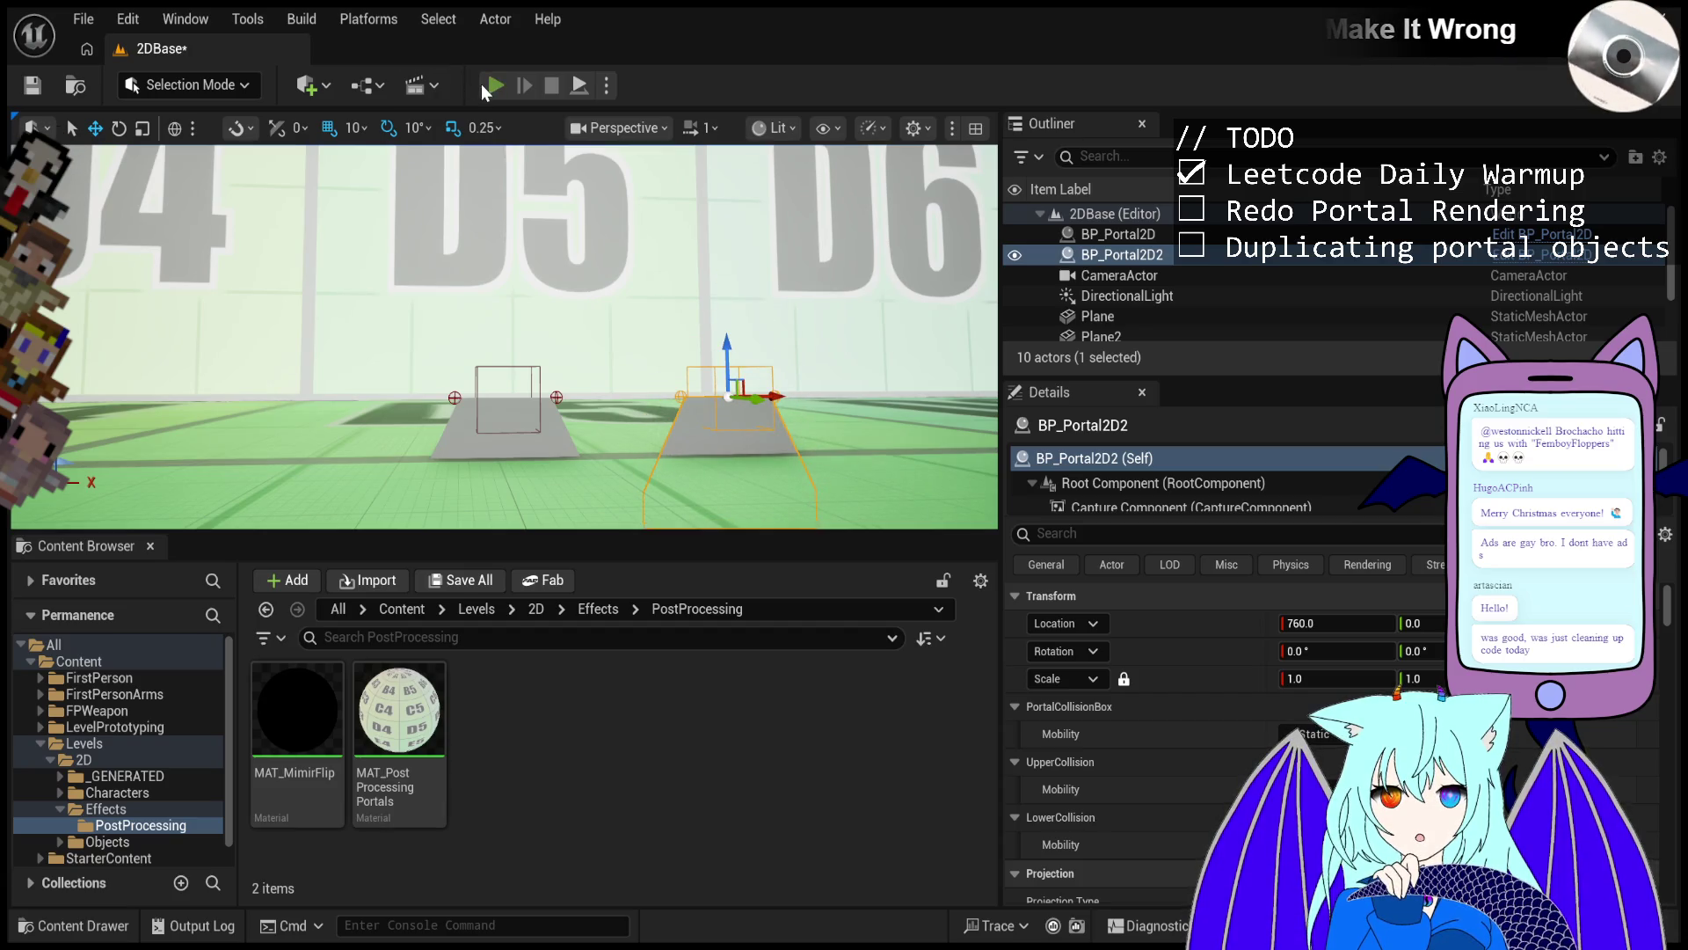
click(491, 84)
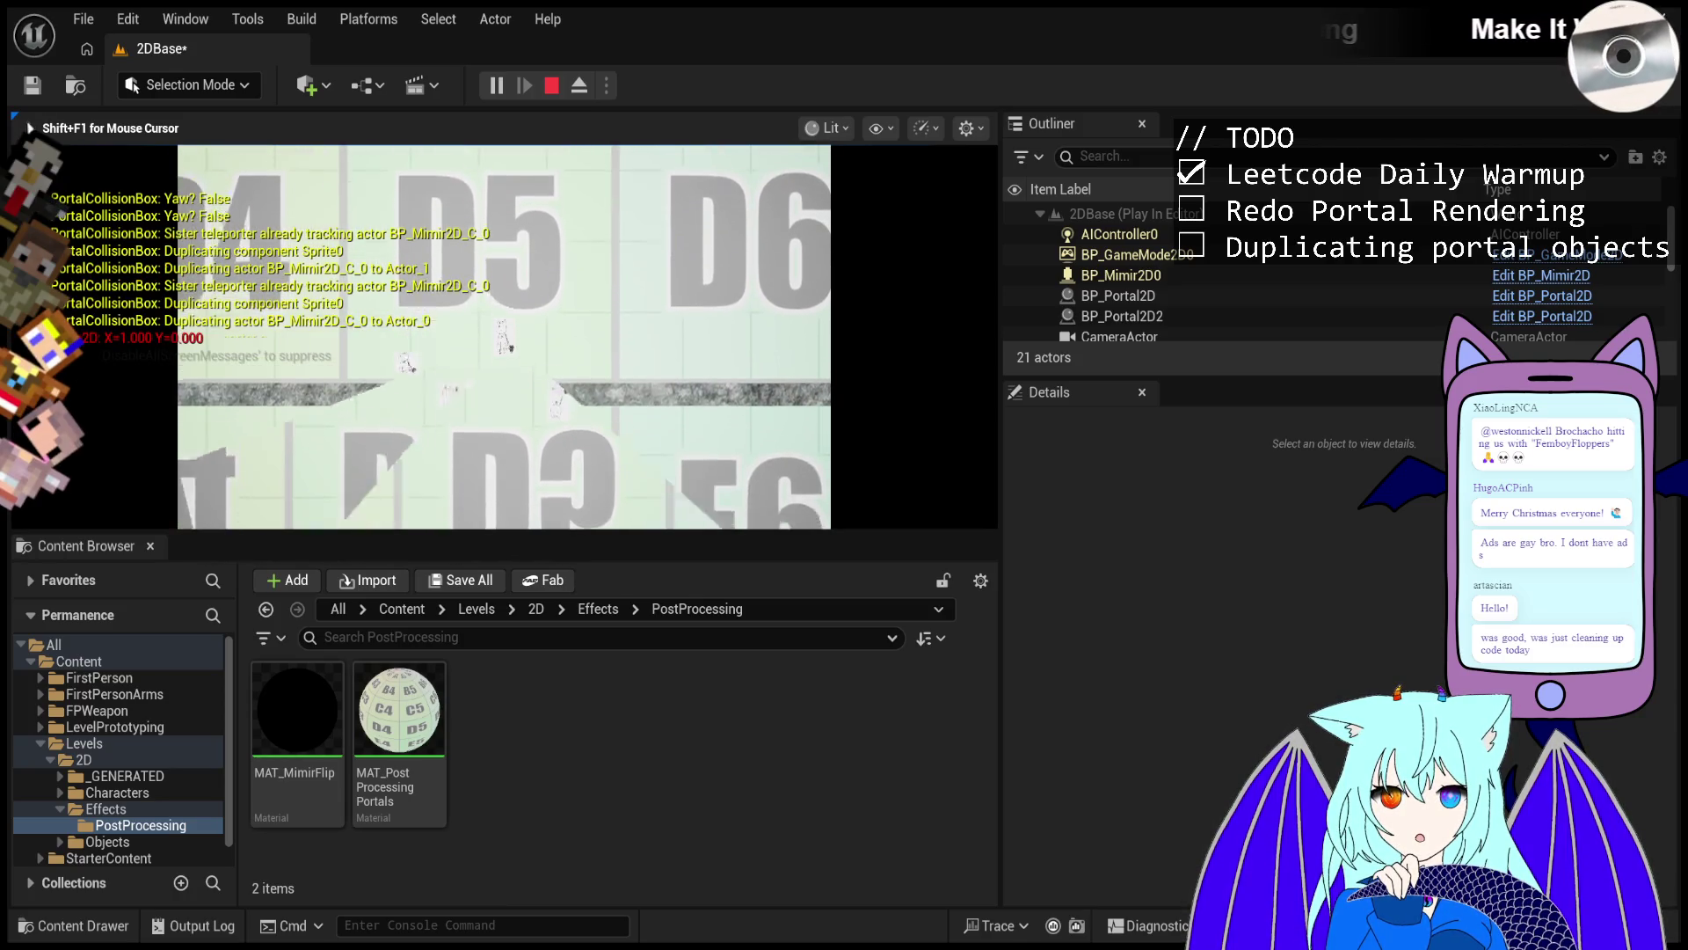
key(Escape)
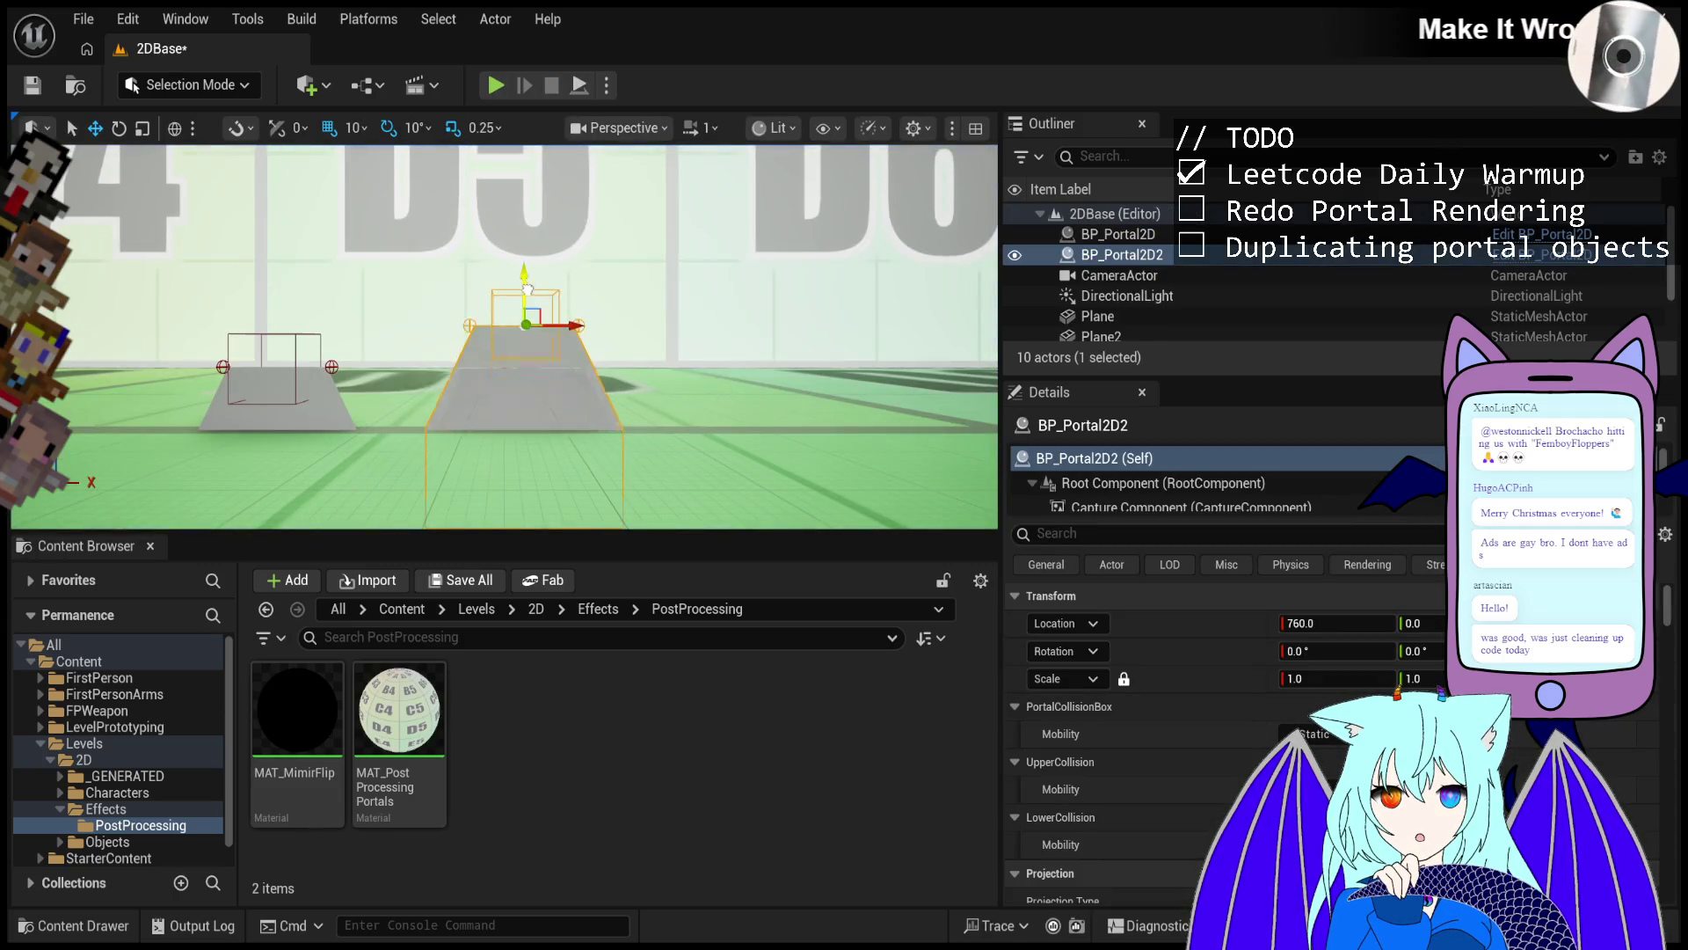
Lift BP_Portal2D onto the left block's top and start a play test.
click(273, 309)
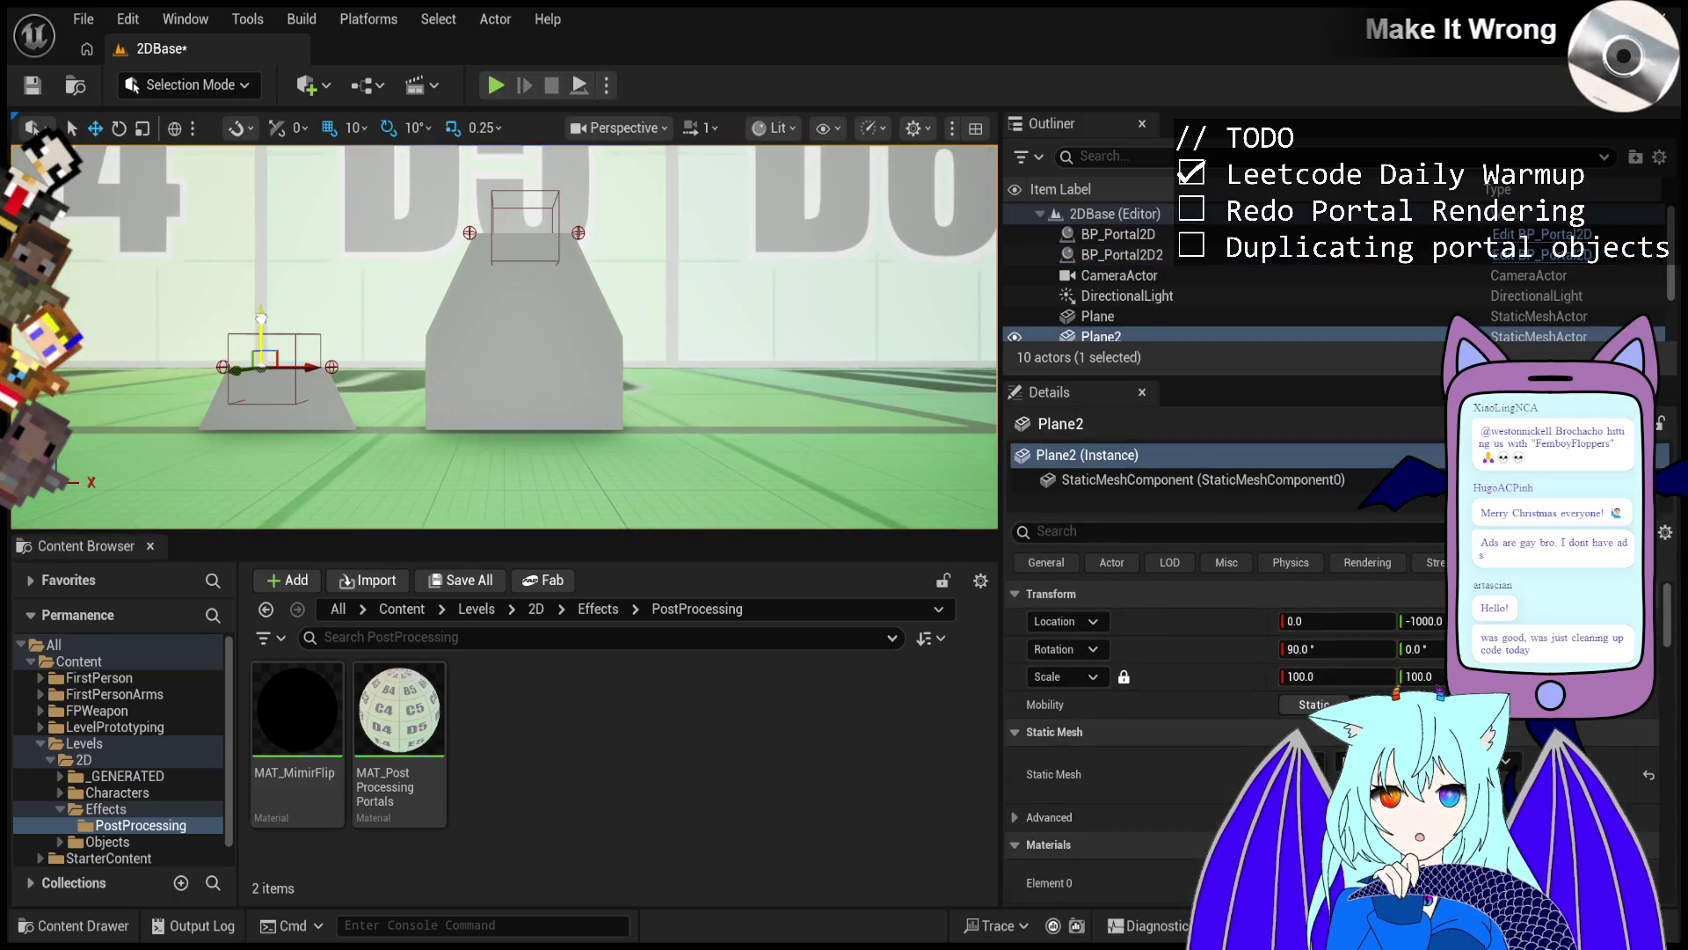
click(291, 412)
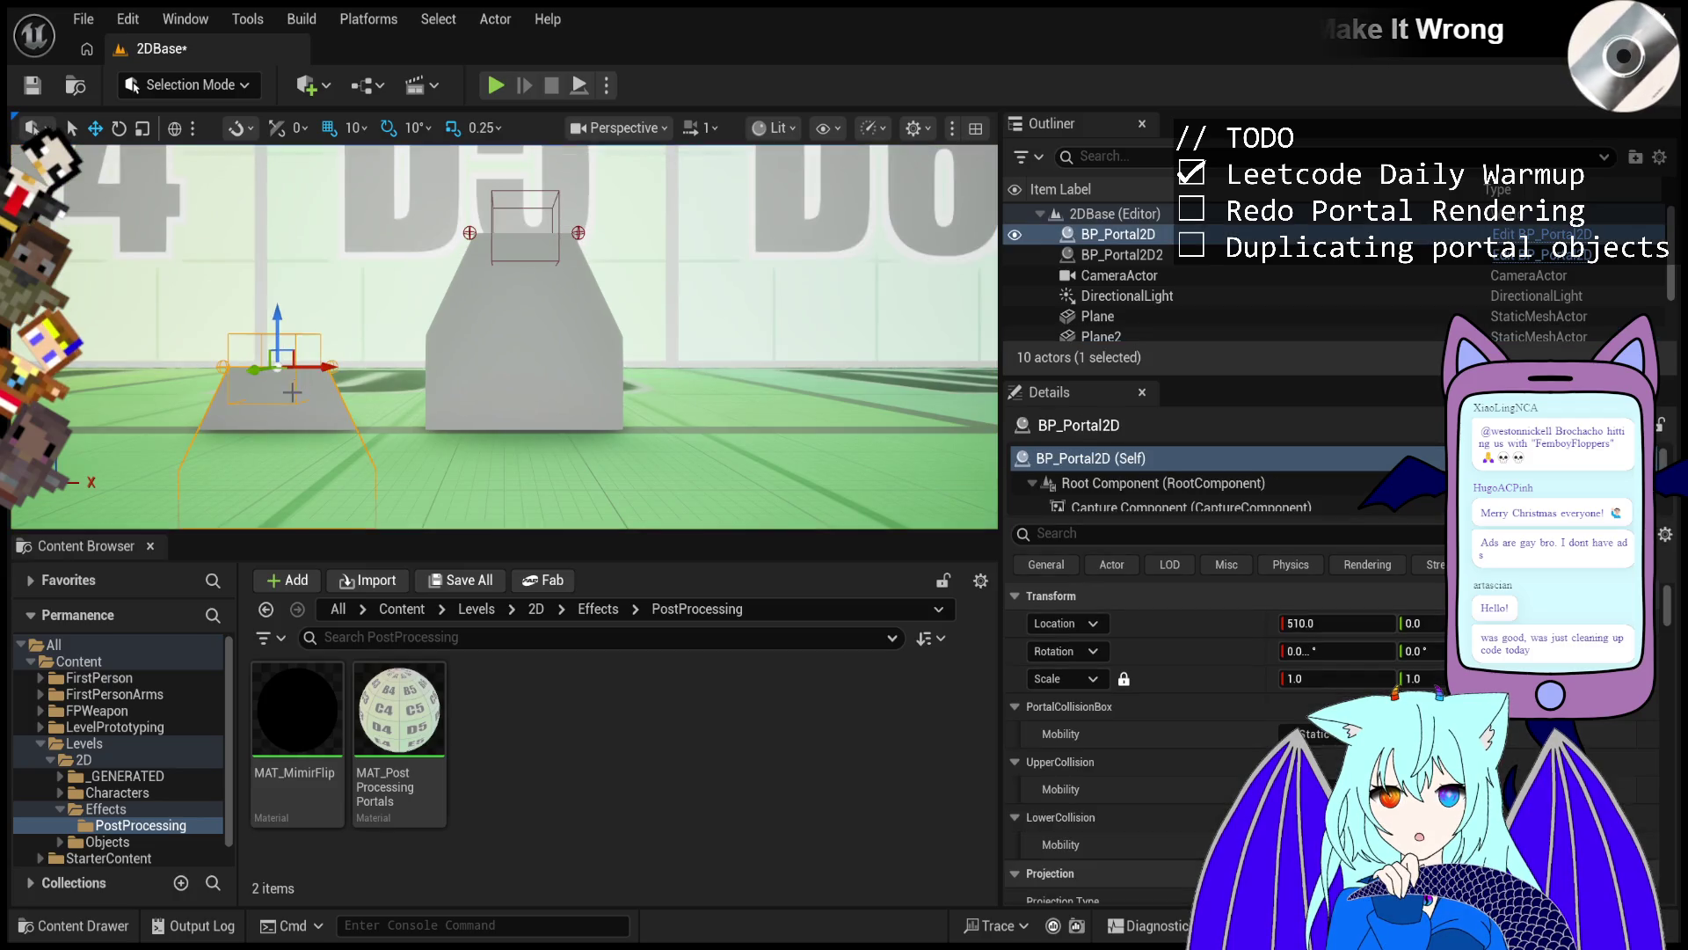
mouse_move(308, 365)
mouse_down()
mouse_move(324, 217)
mouse_move(264, 216)
mouse_up()
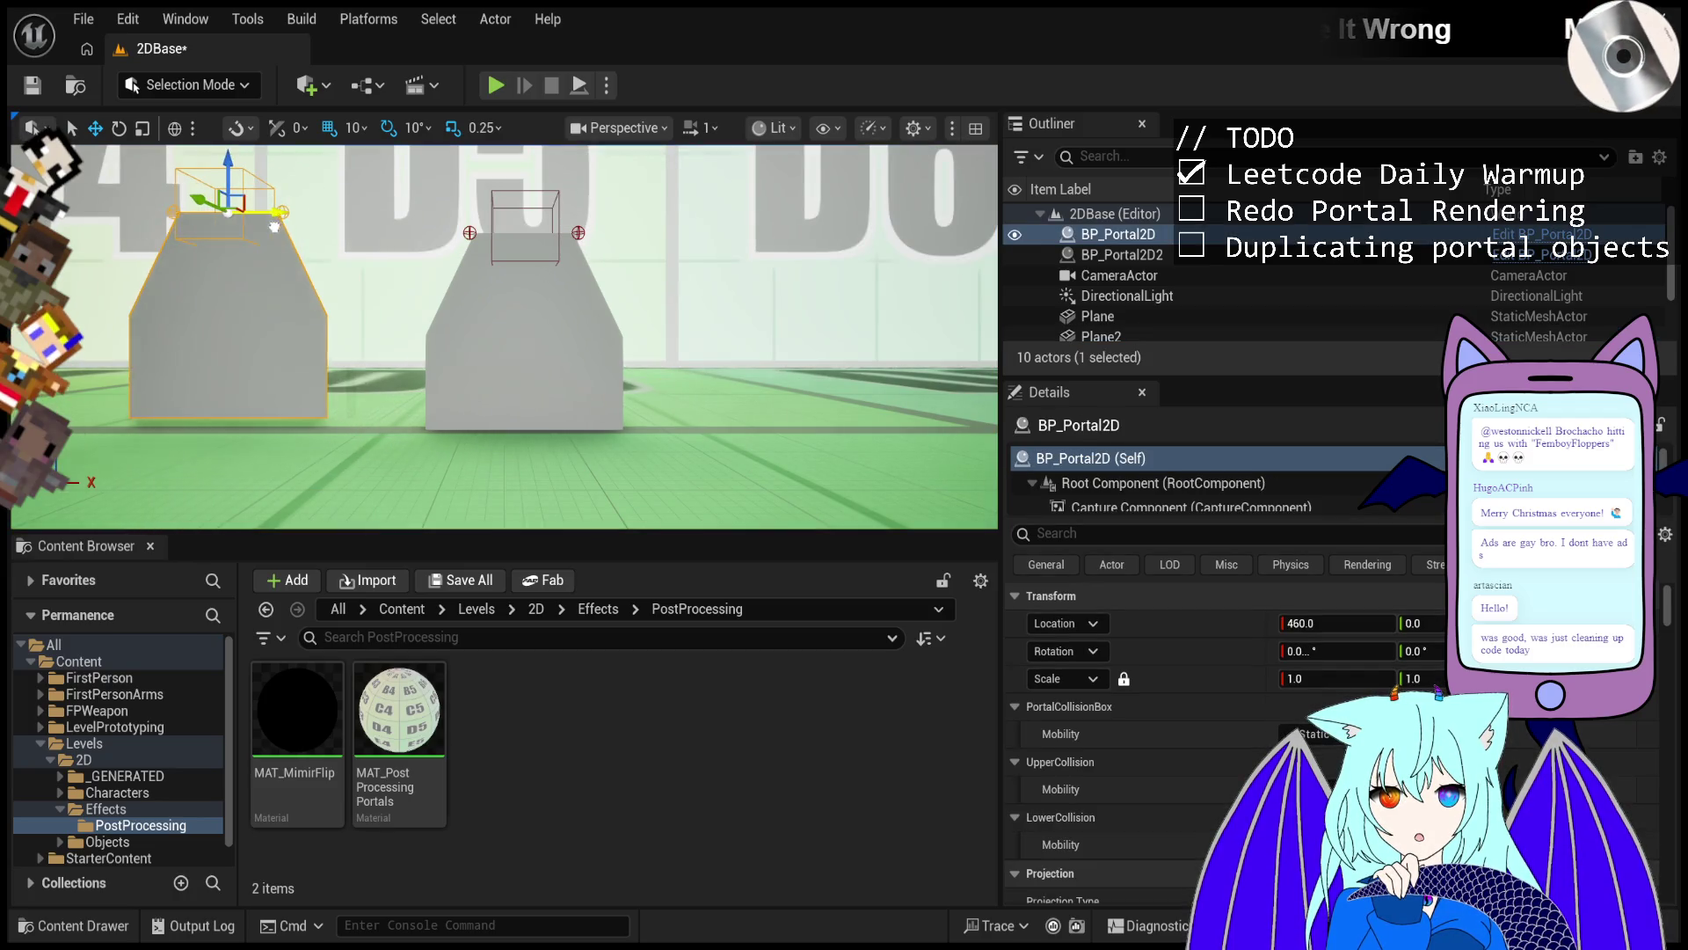
click(497, 85)
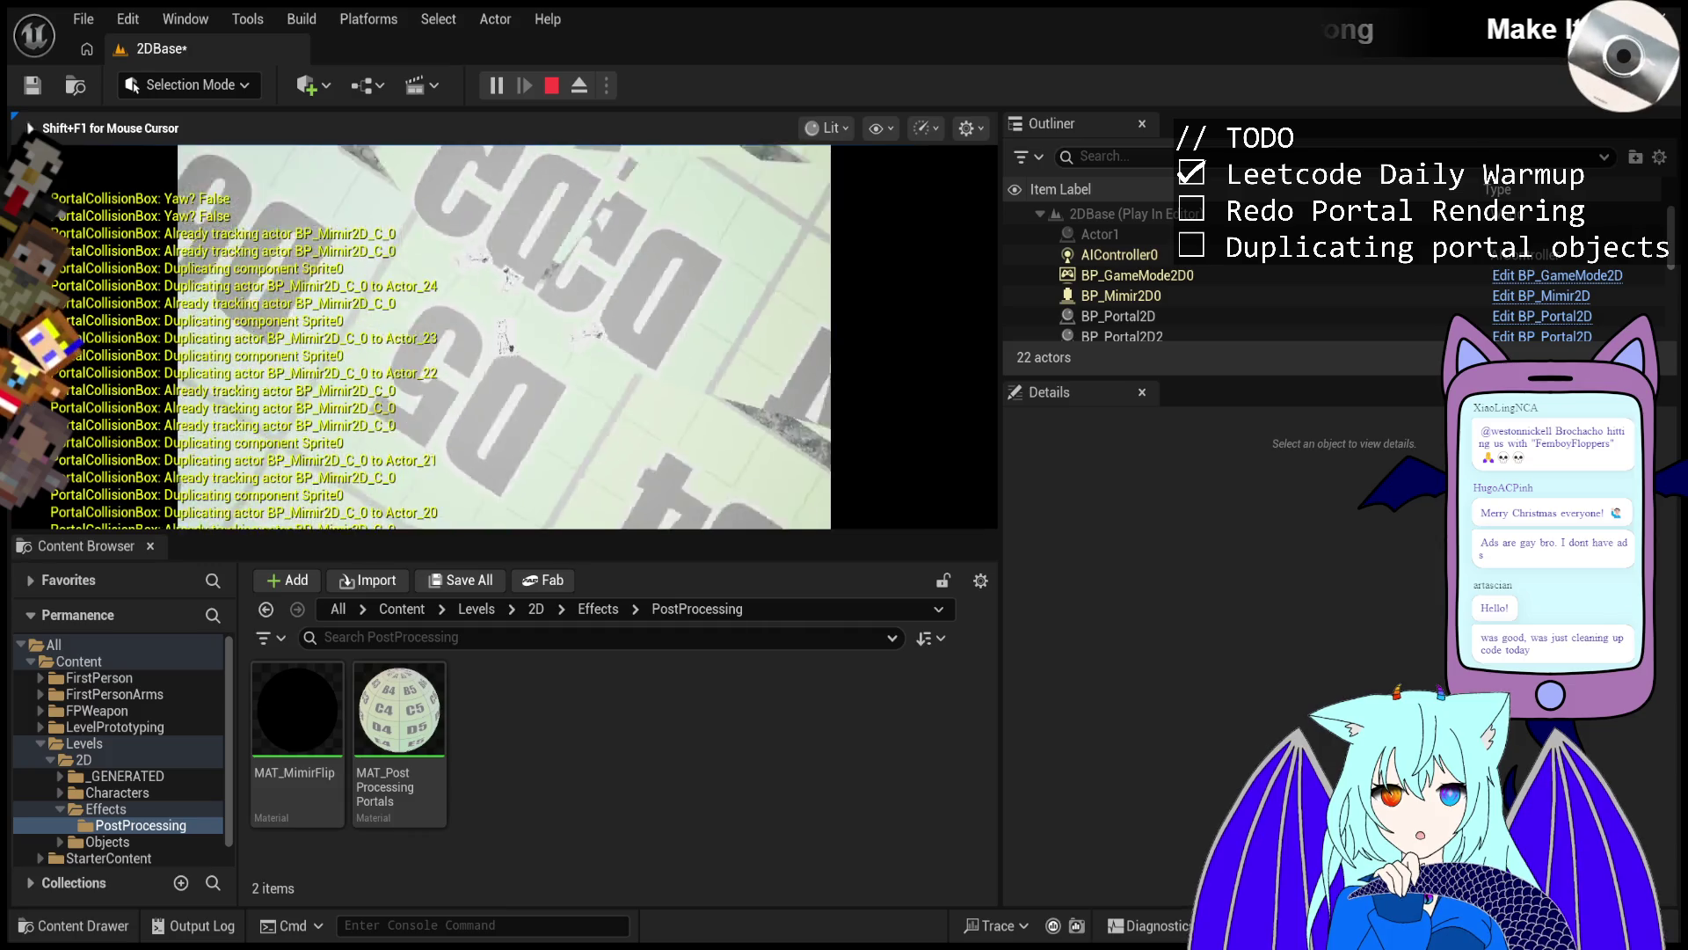
Stop play, raise BP_Portal2D2 onto the right block's top, and play the level again.
key(Escape)
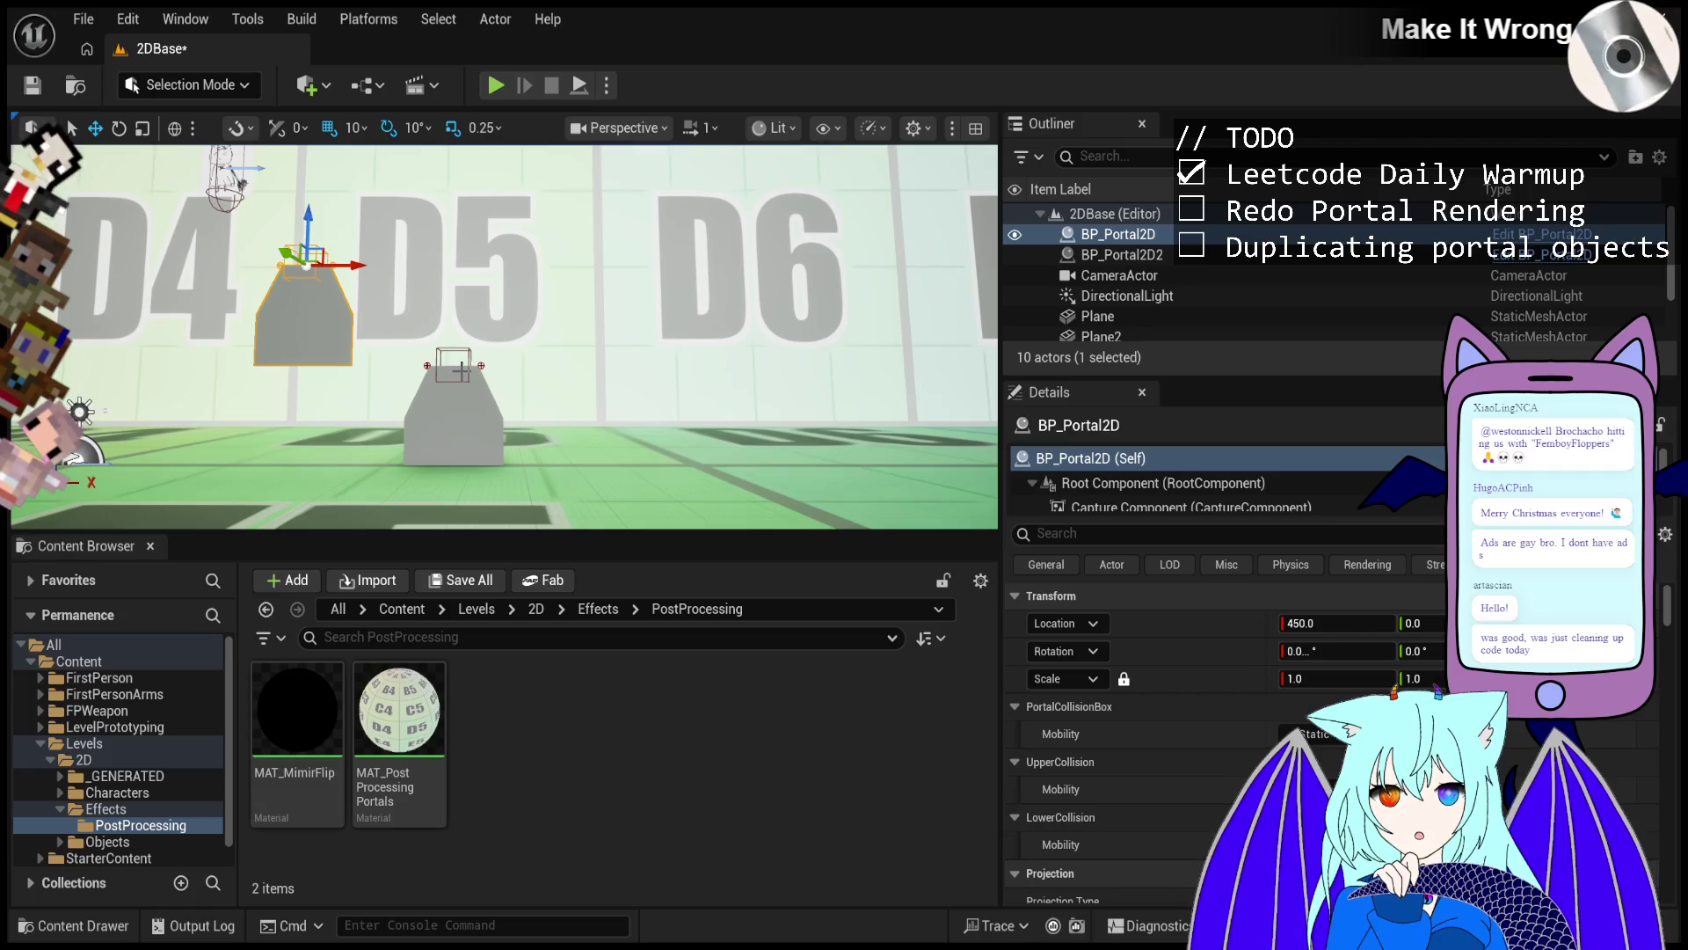
click(453, 404)
drag(443, 335, 443, 234)
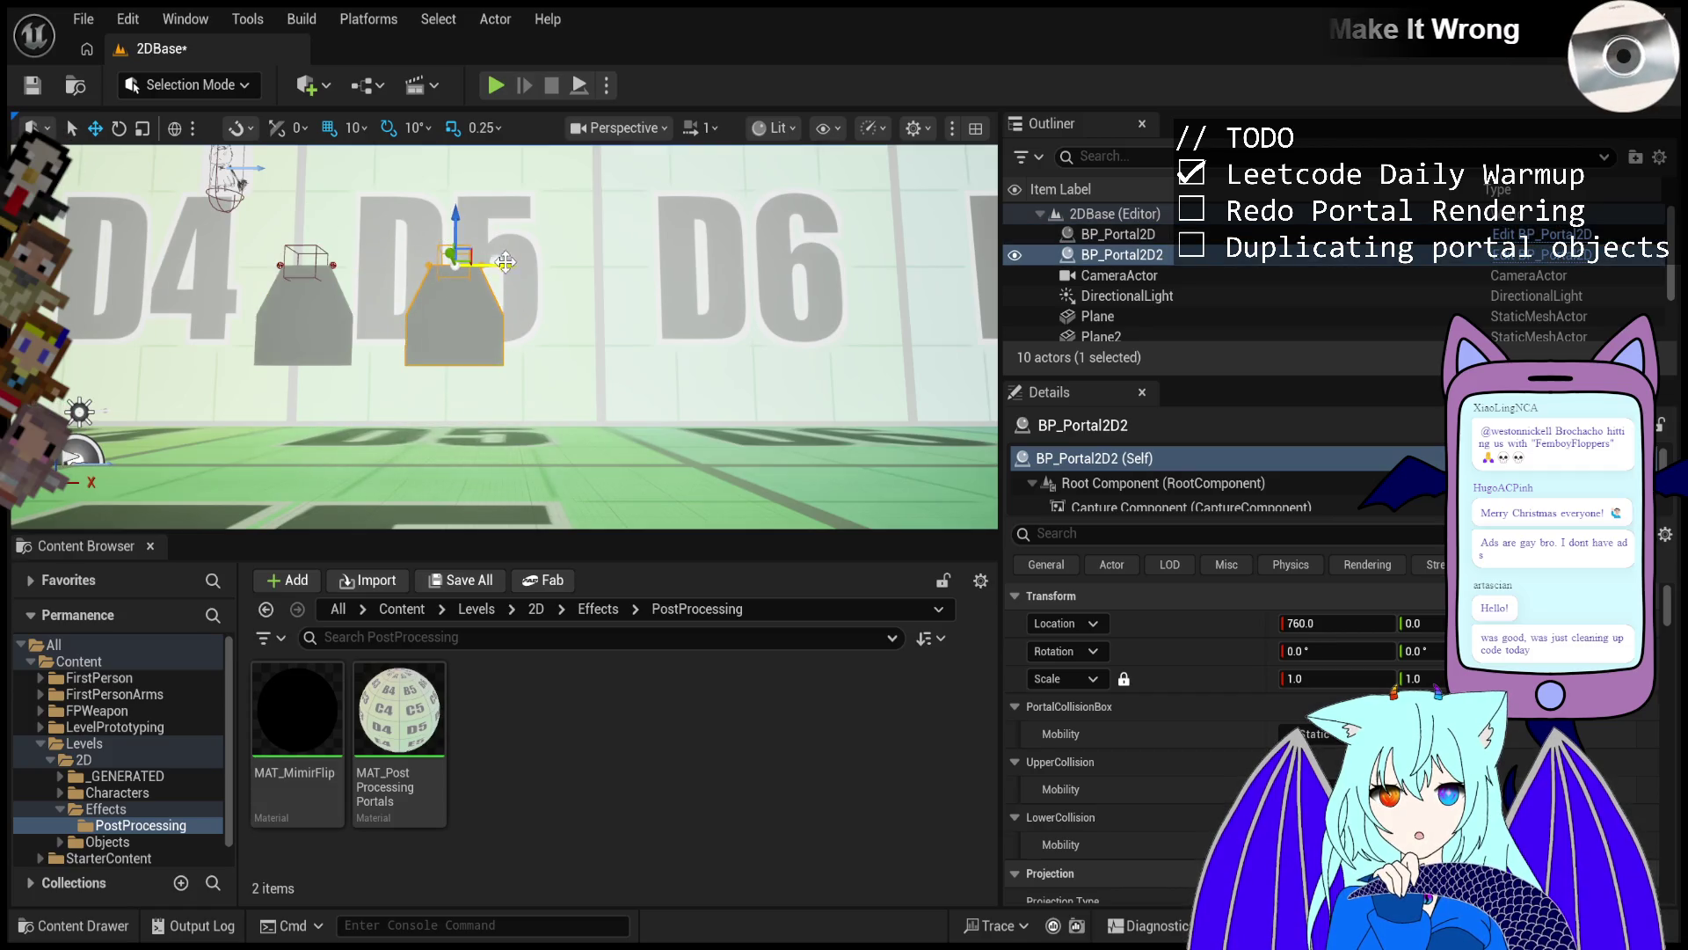
click(495, 85)
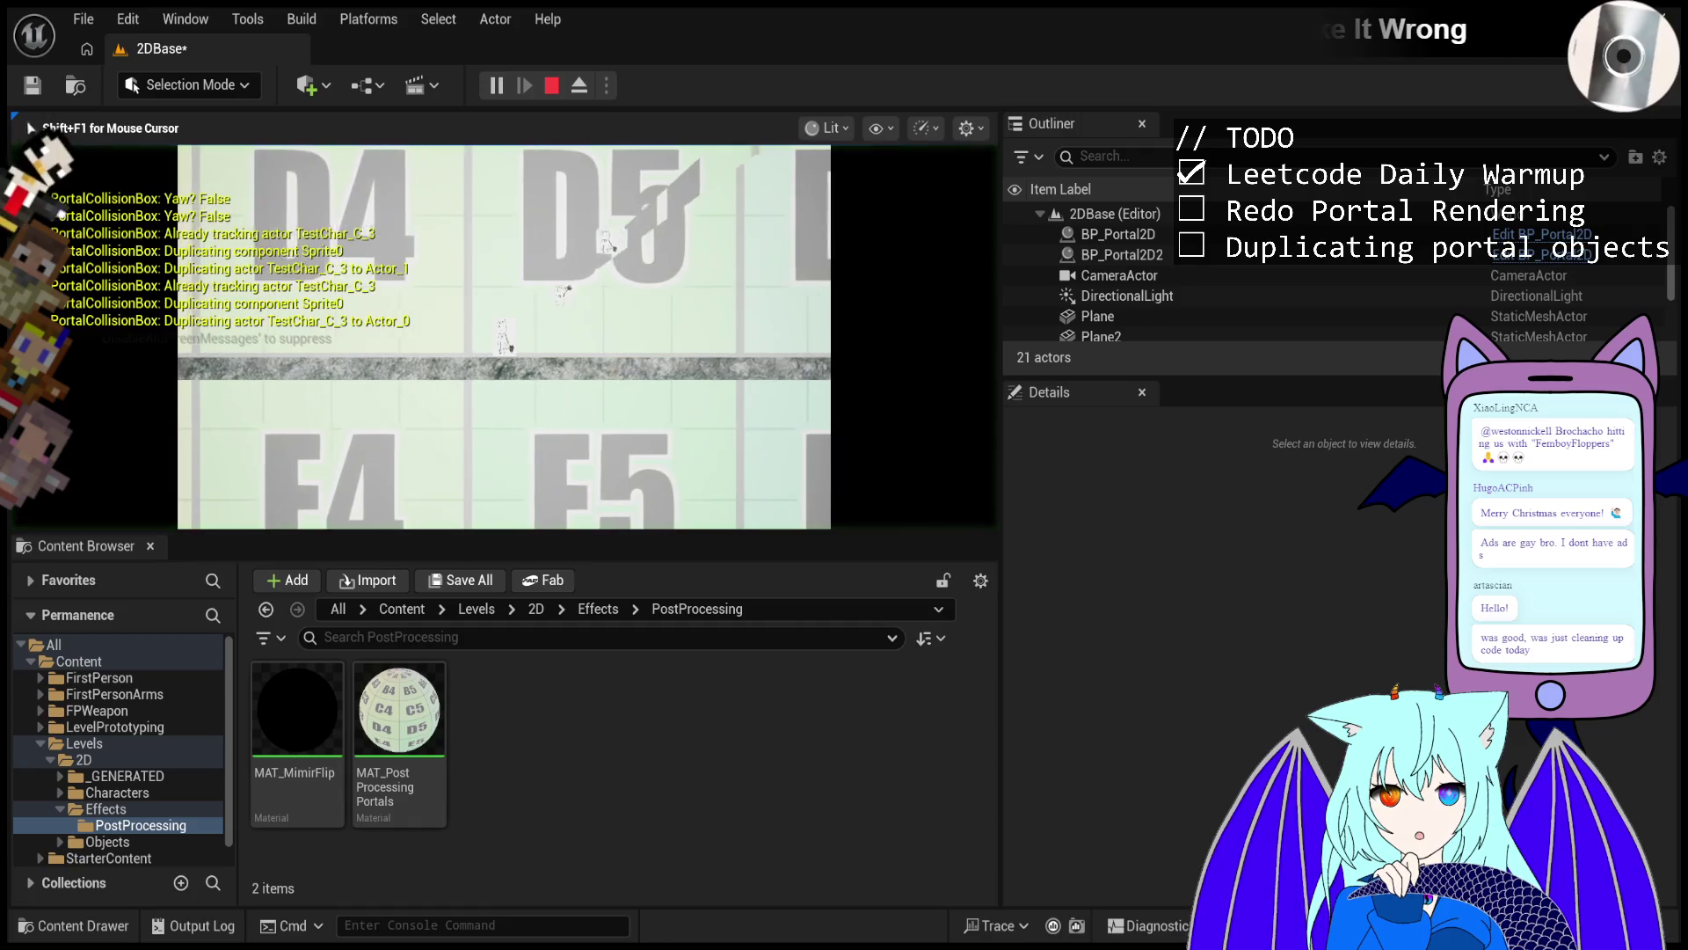
Walk the character right, left and right again, then eject to the editor with F8.
key(d)
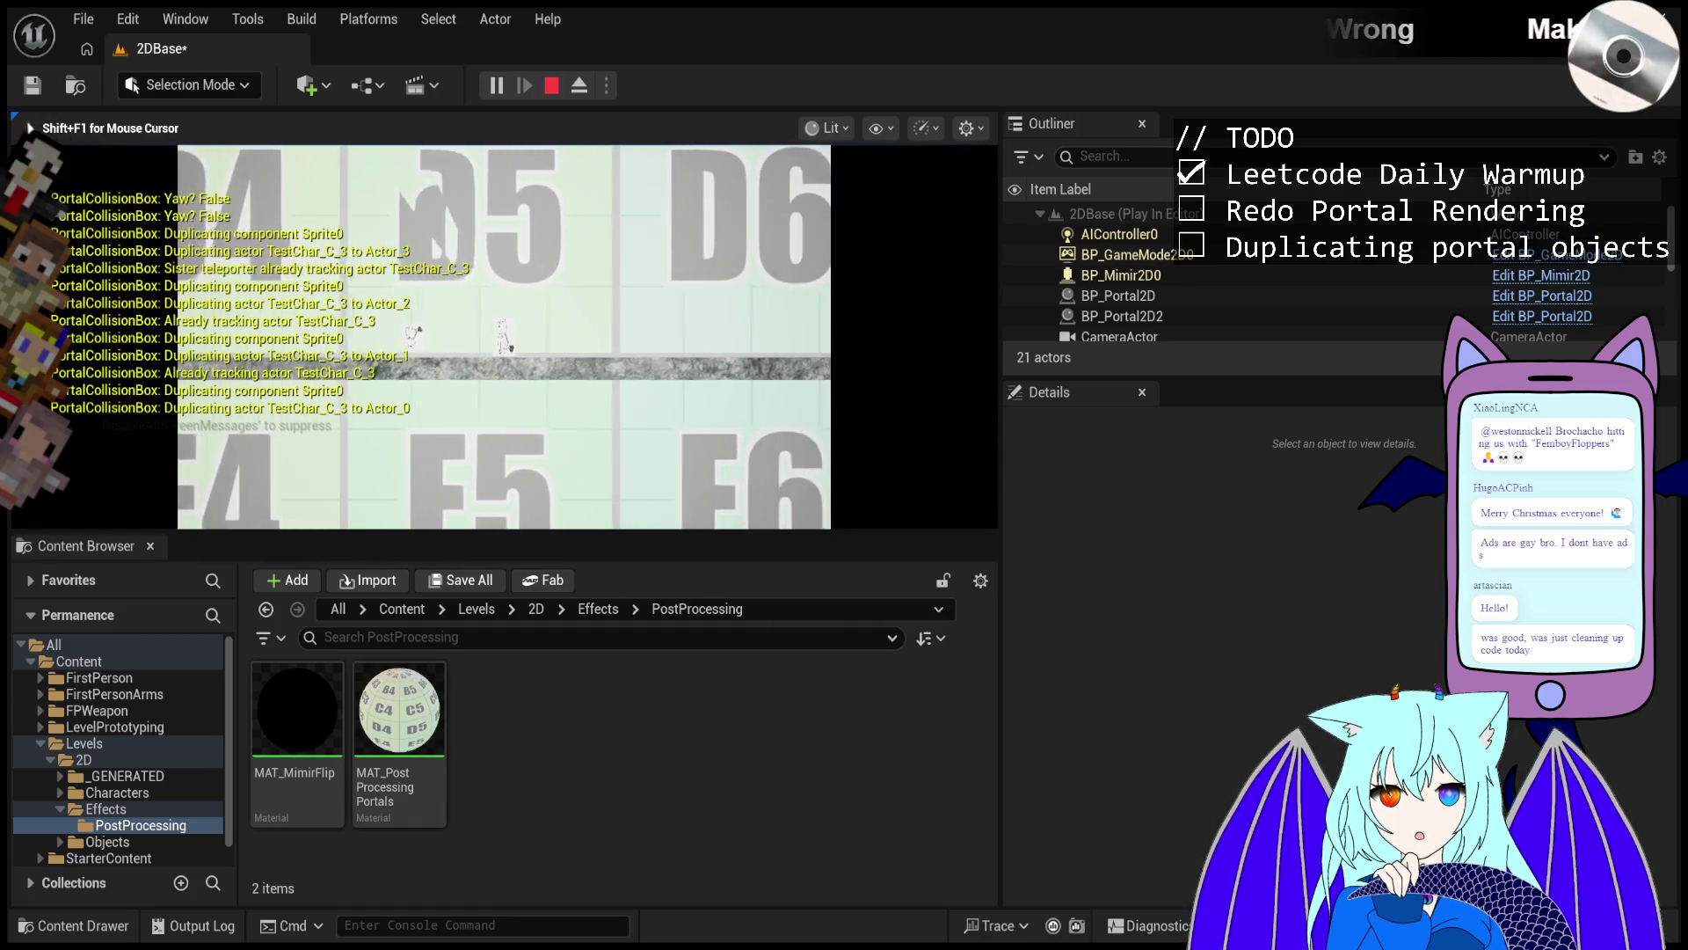
key(a)
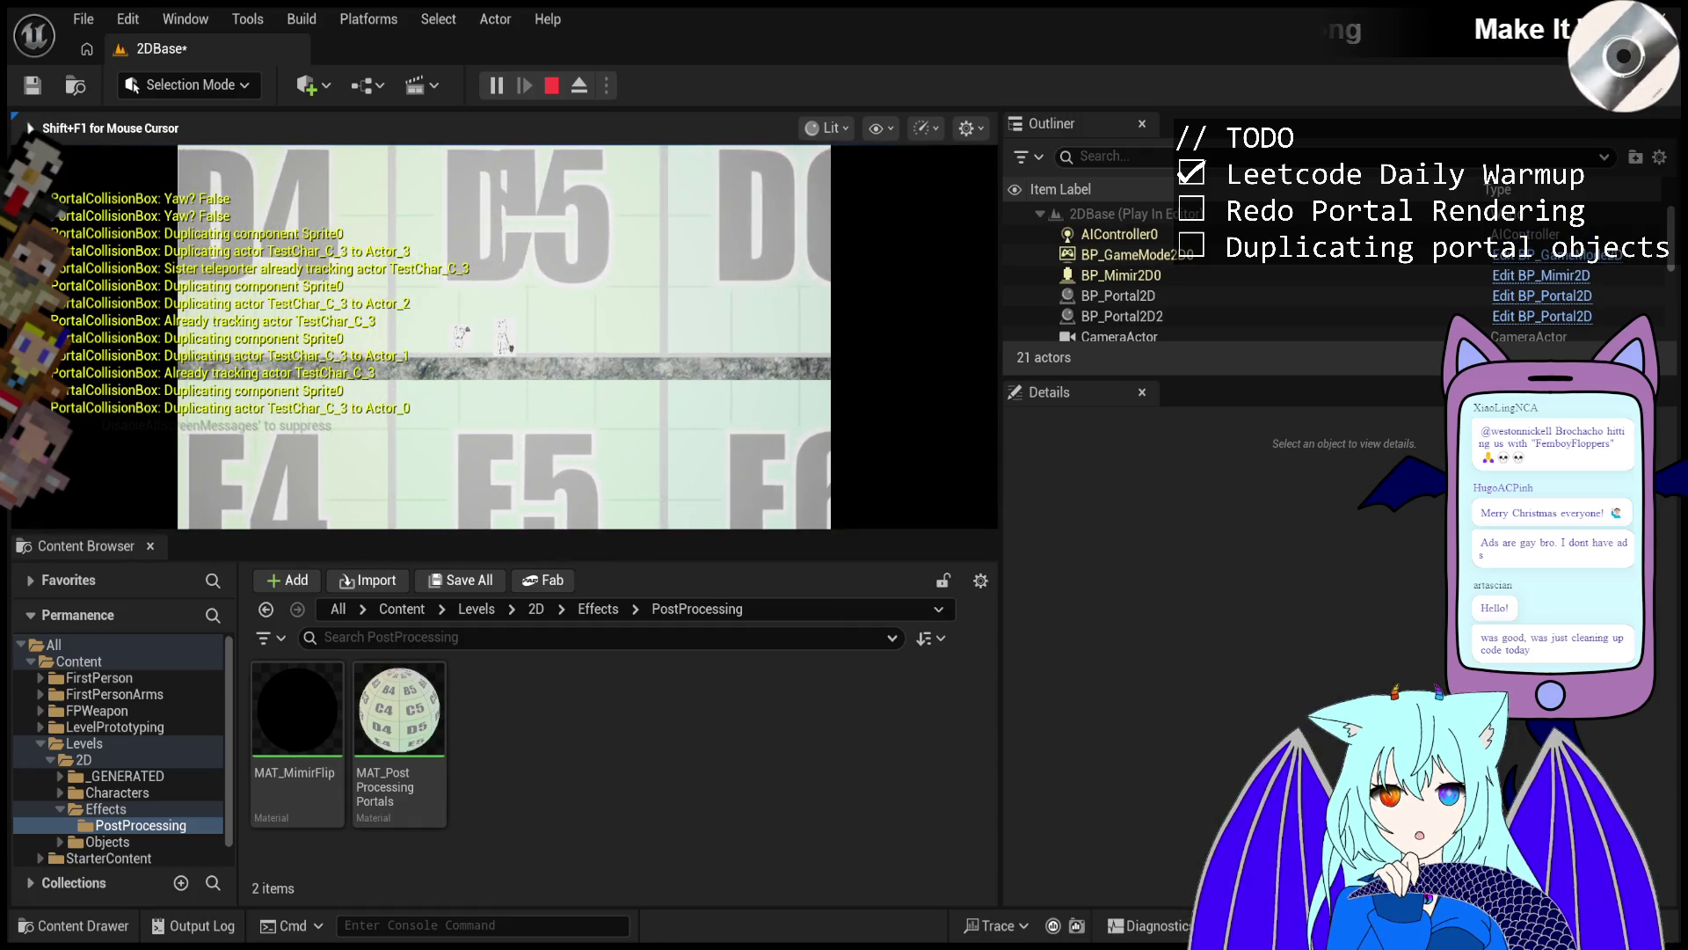
key(d)
key(F8)
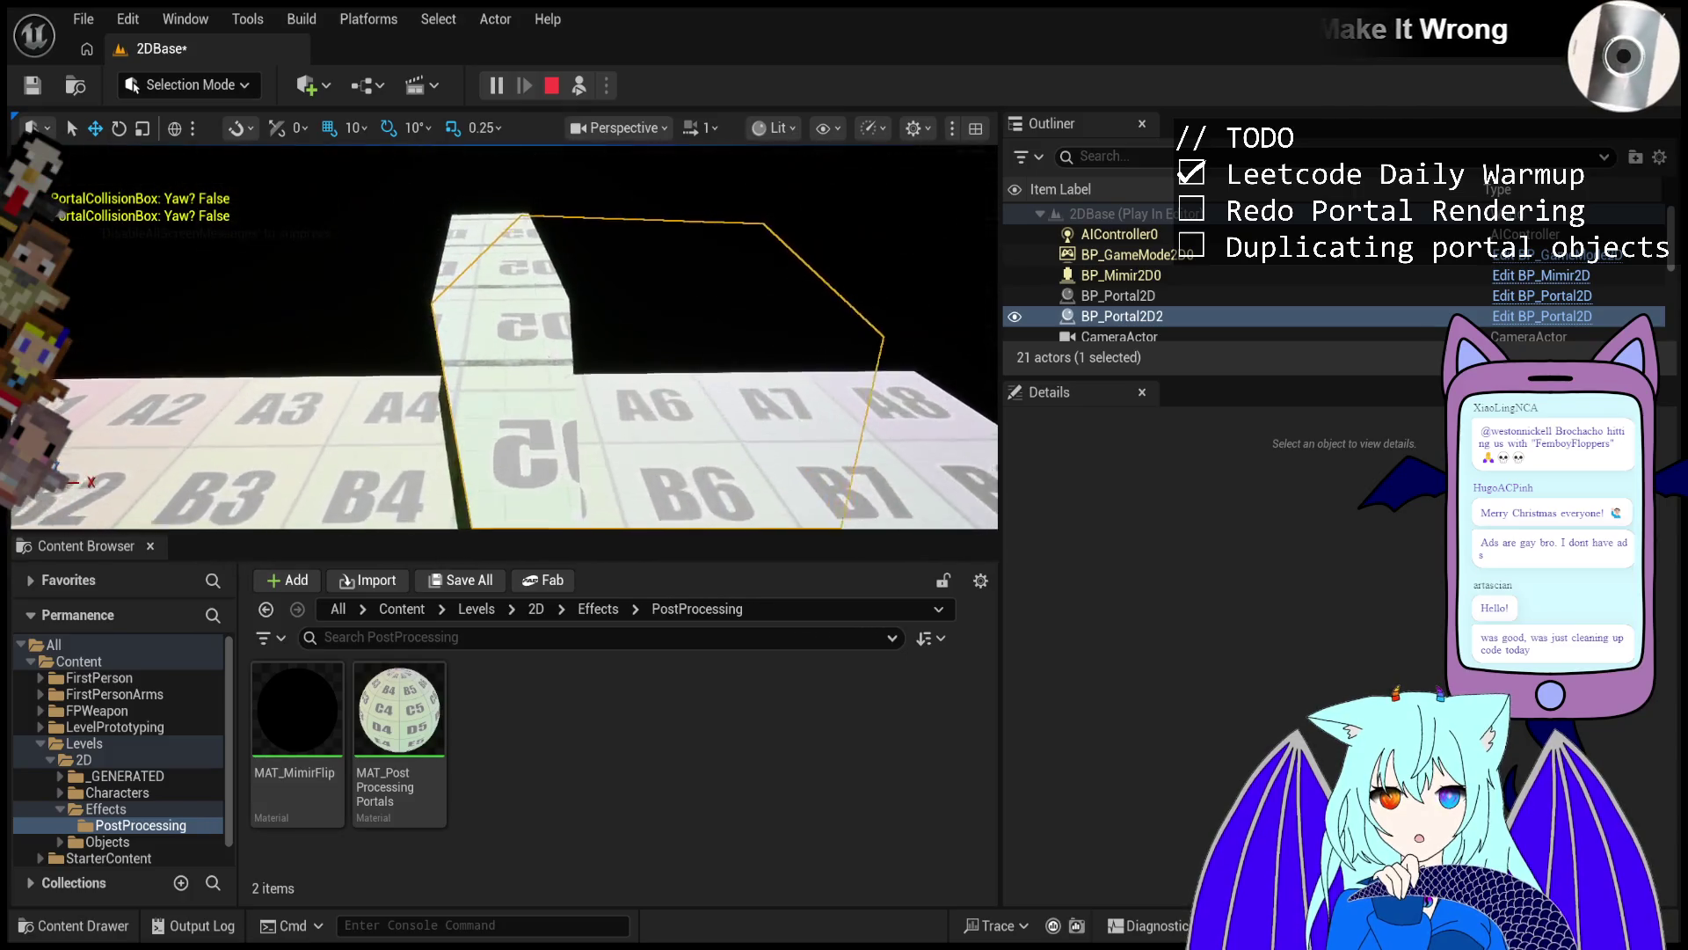
Select and focus the view on BP_Portal2D, then on Plane2.
click(439, 322)
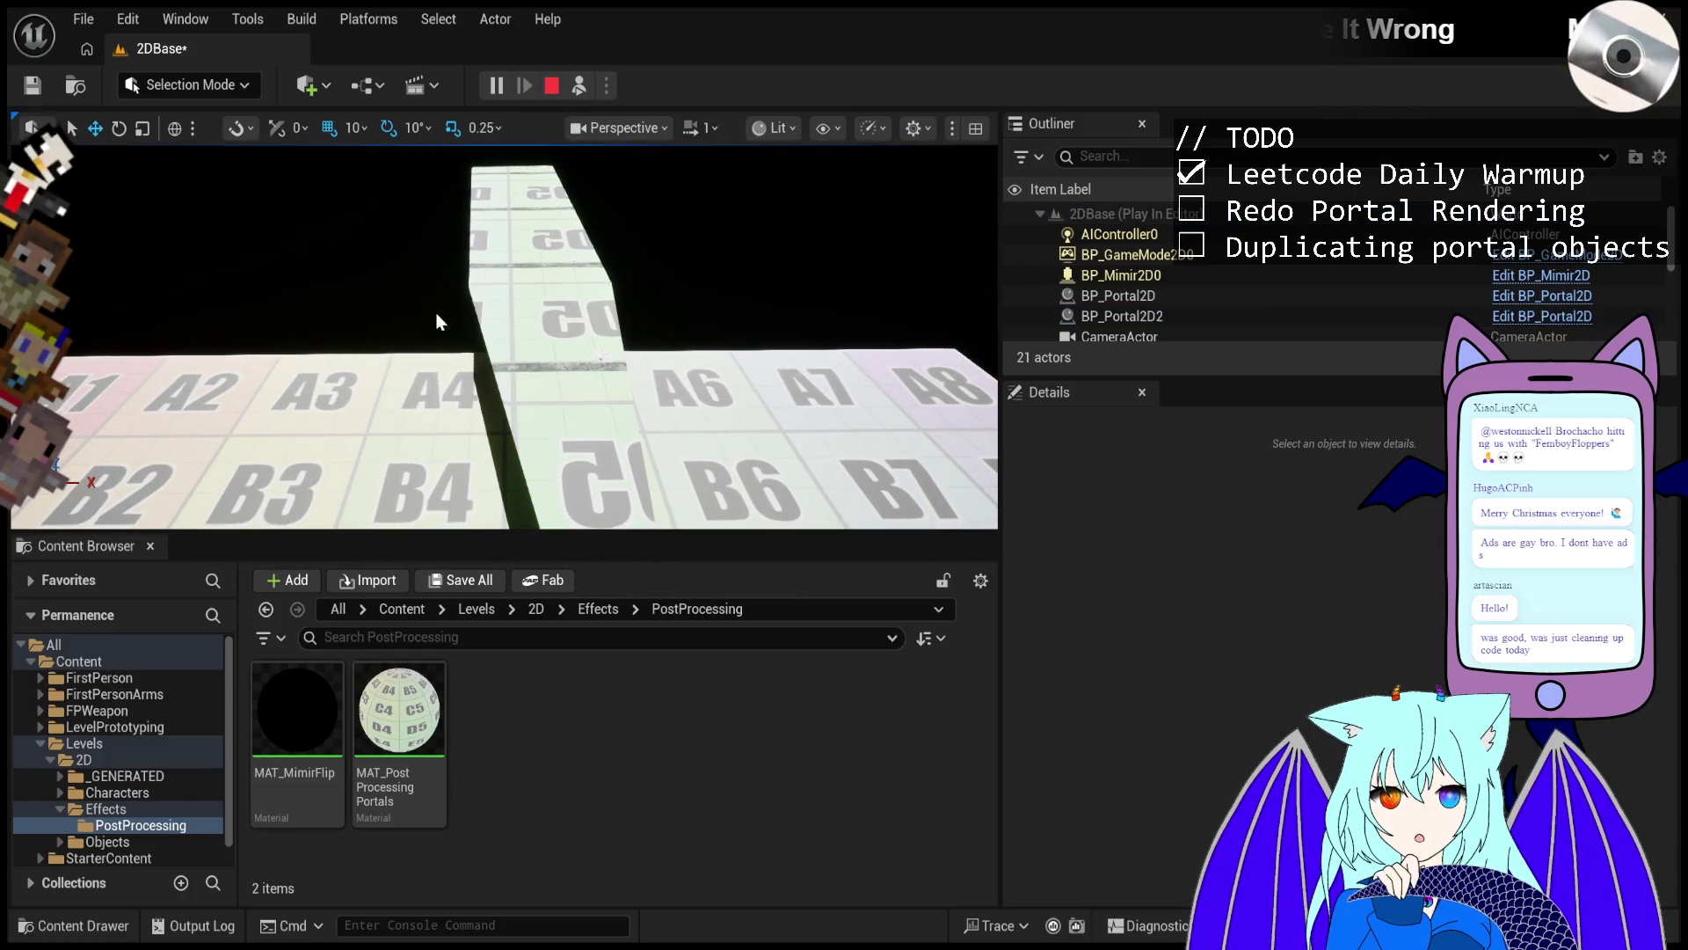
click(543, 263)
click(726, 337)
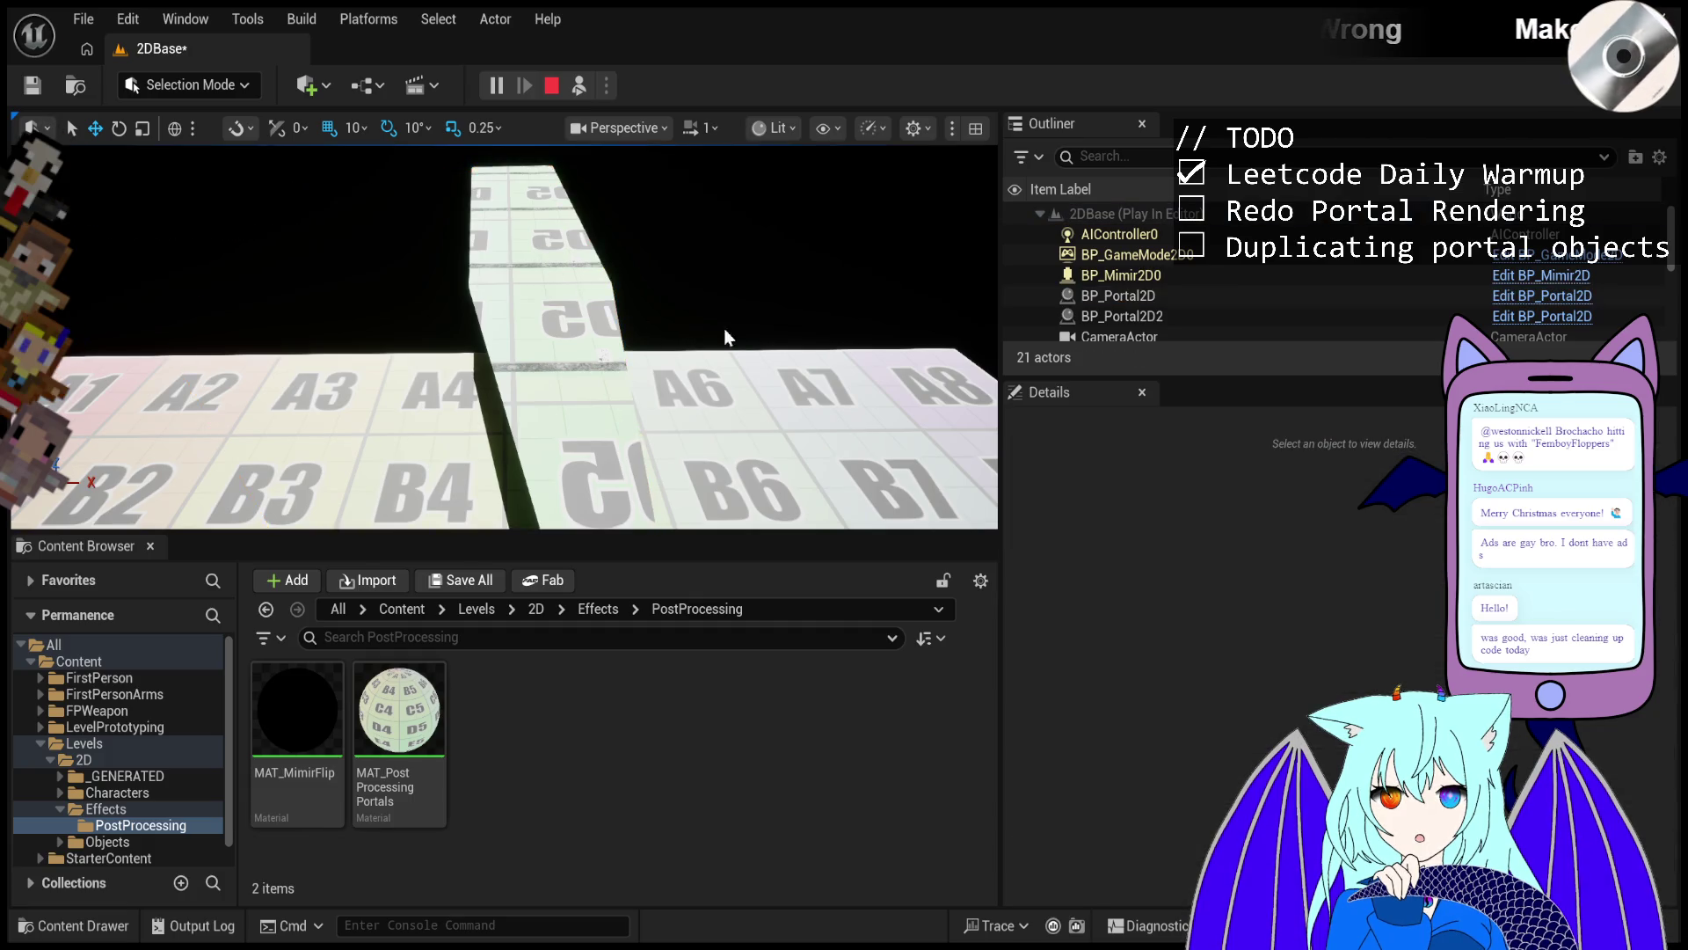
click(660, 388)
key(f)
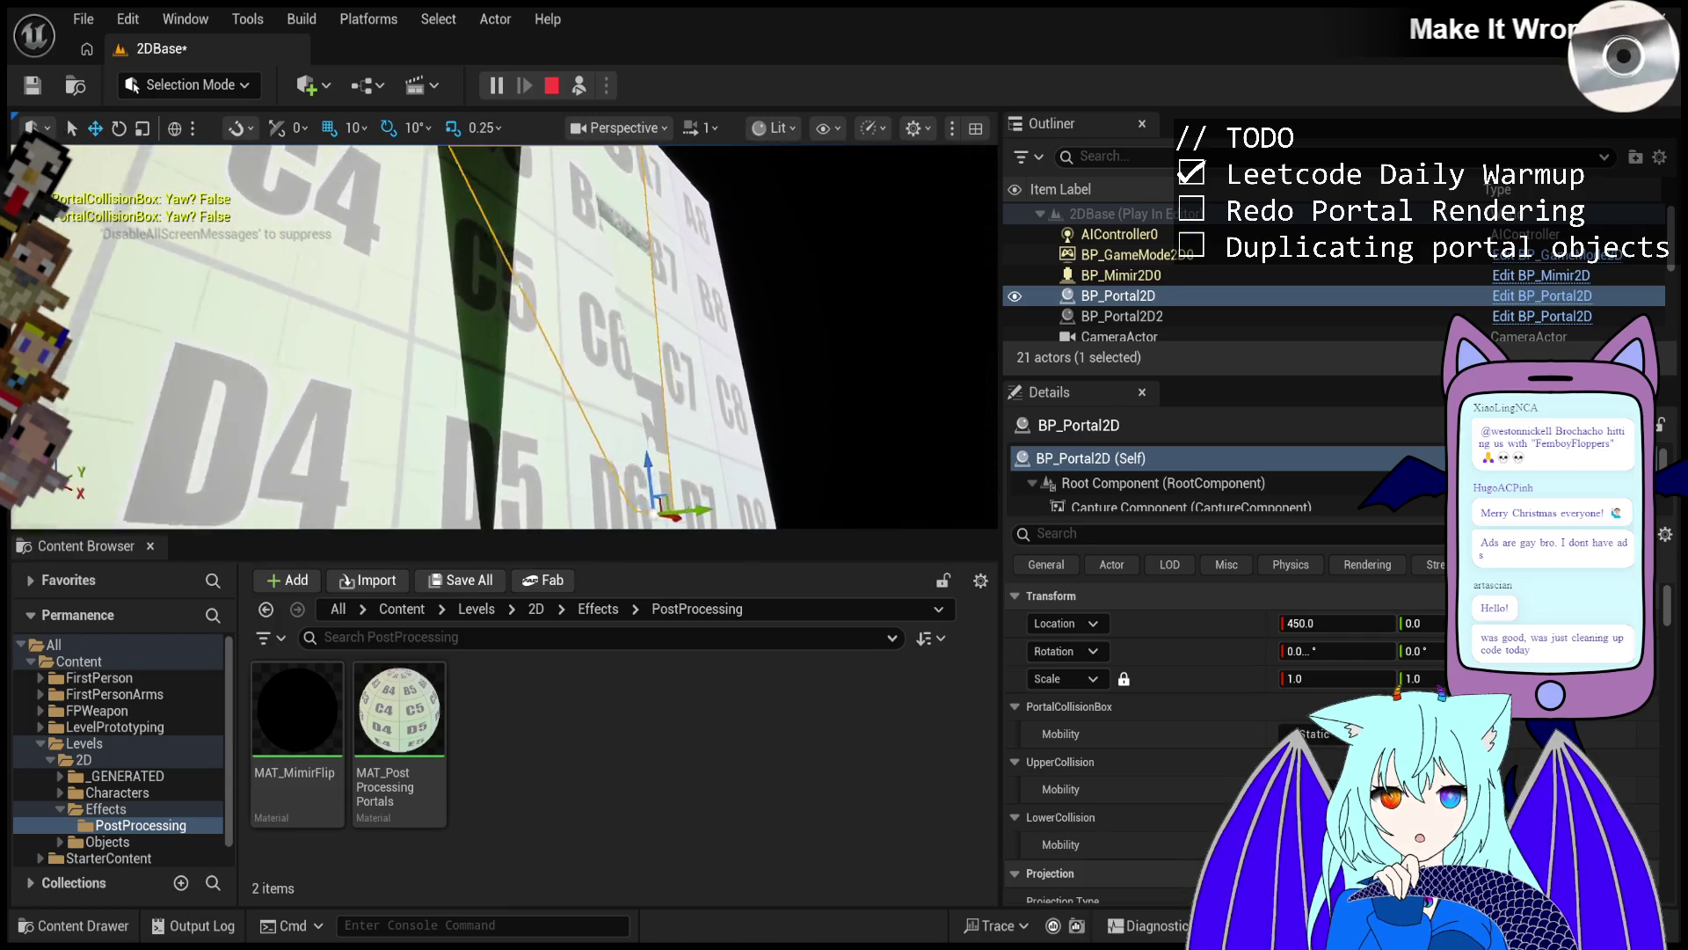
click(544, 428)
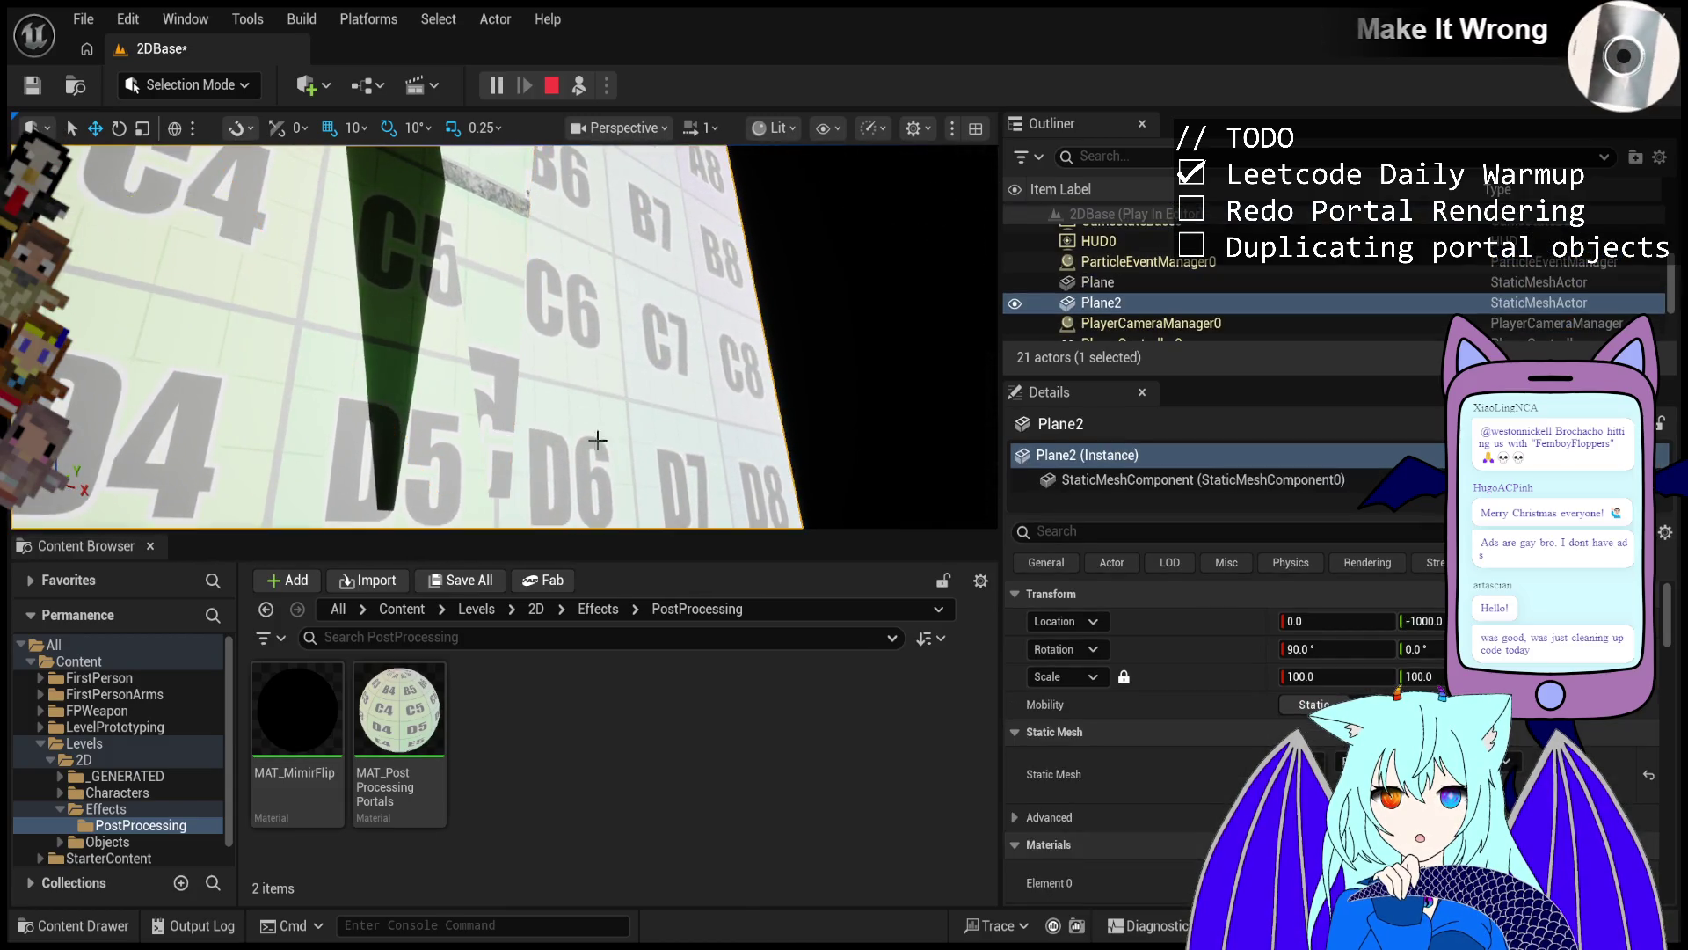
key(f)
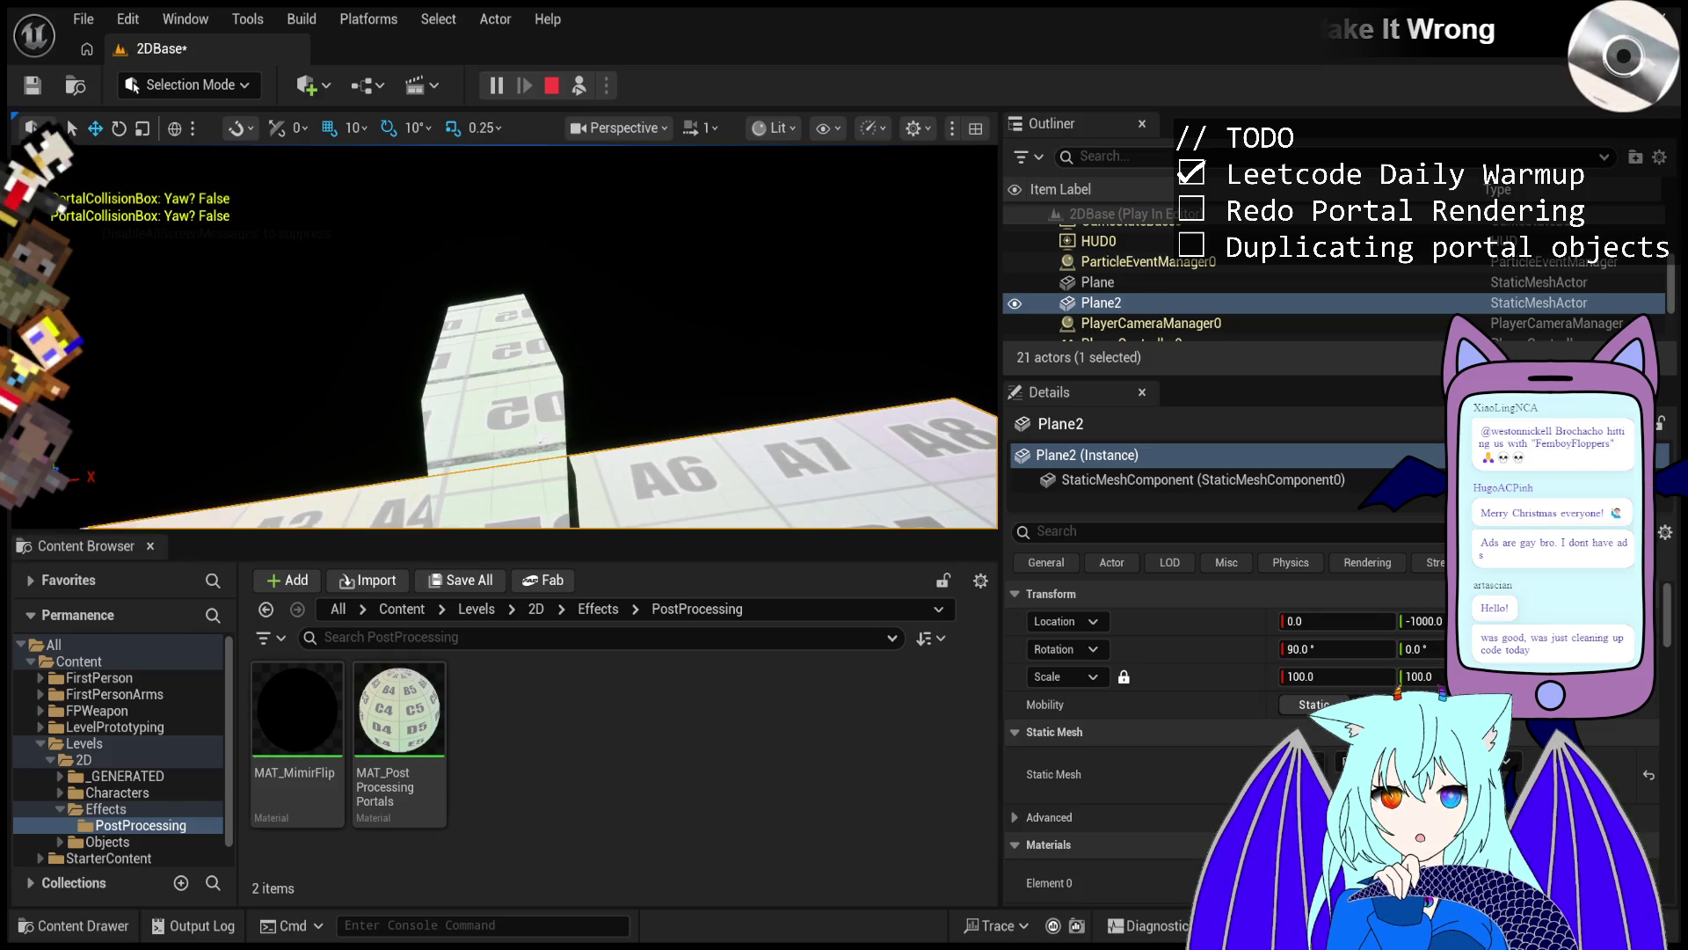
Inspect BP_Portal2D up close, focus on BP_Portal2D2, then stop the play session.
click(542, 408)
key(f)
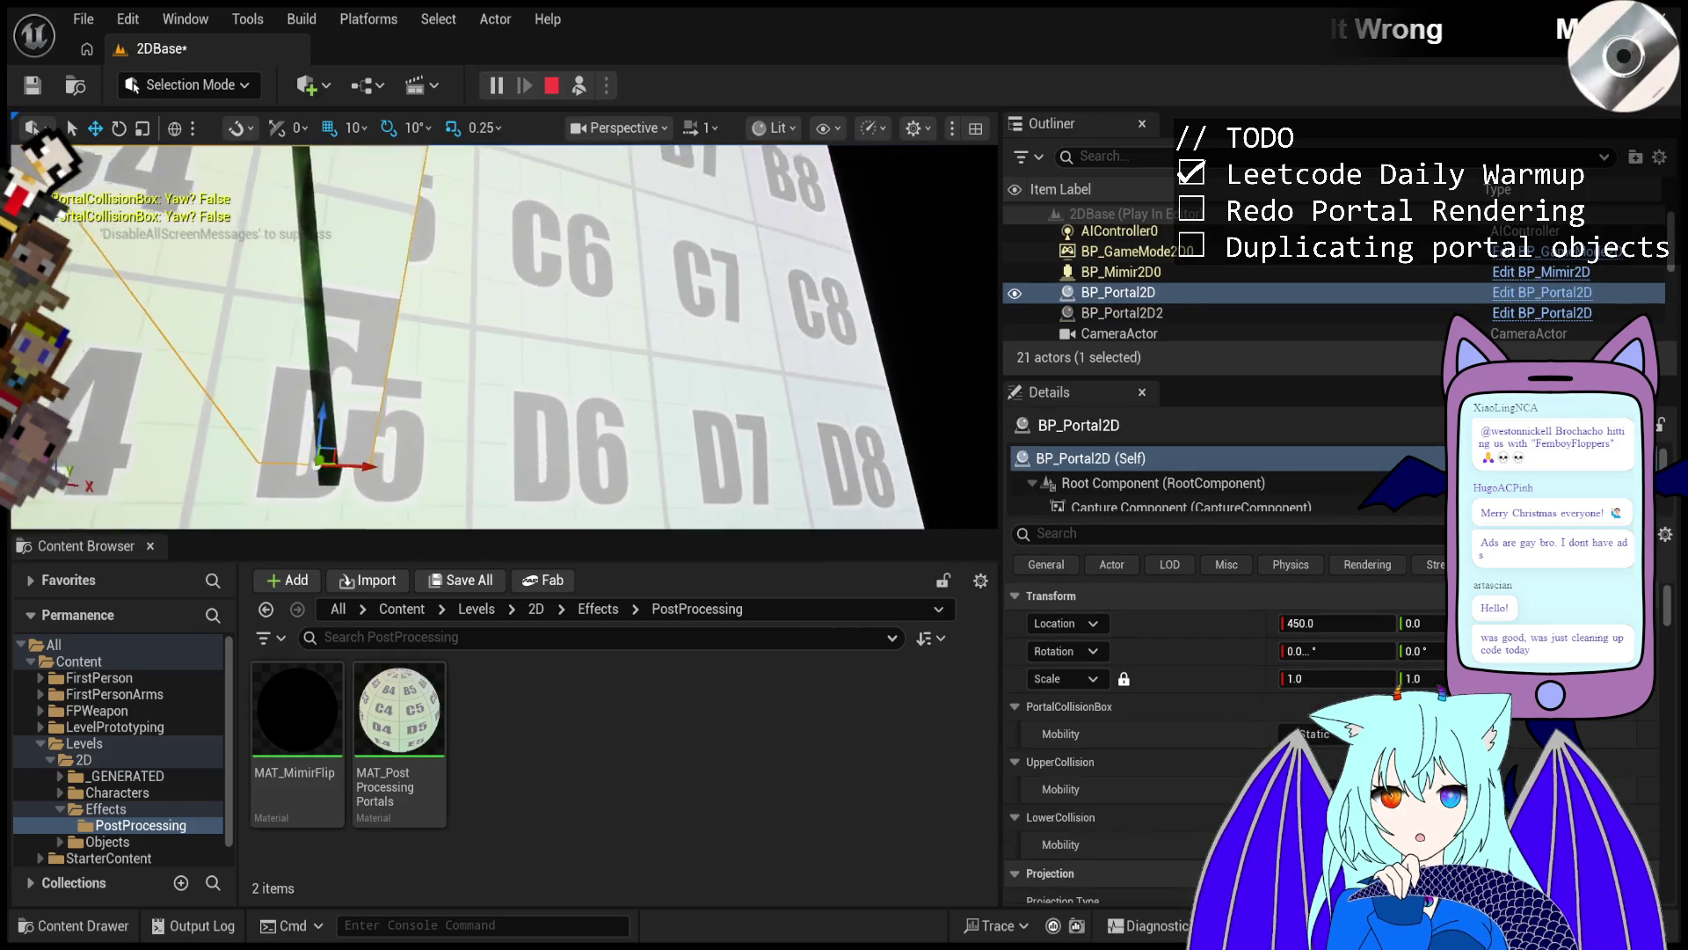
drag(690, 374, 690, 374)
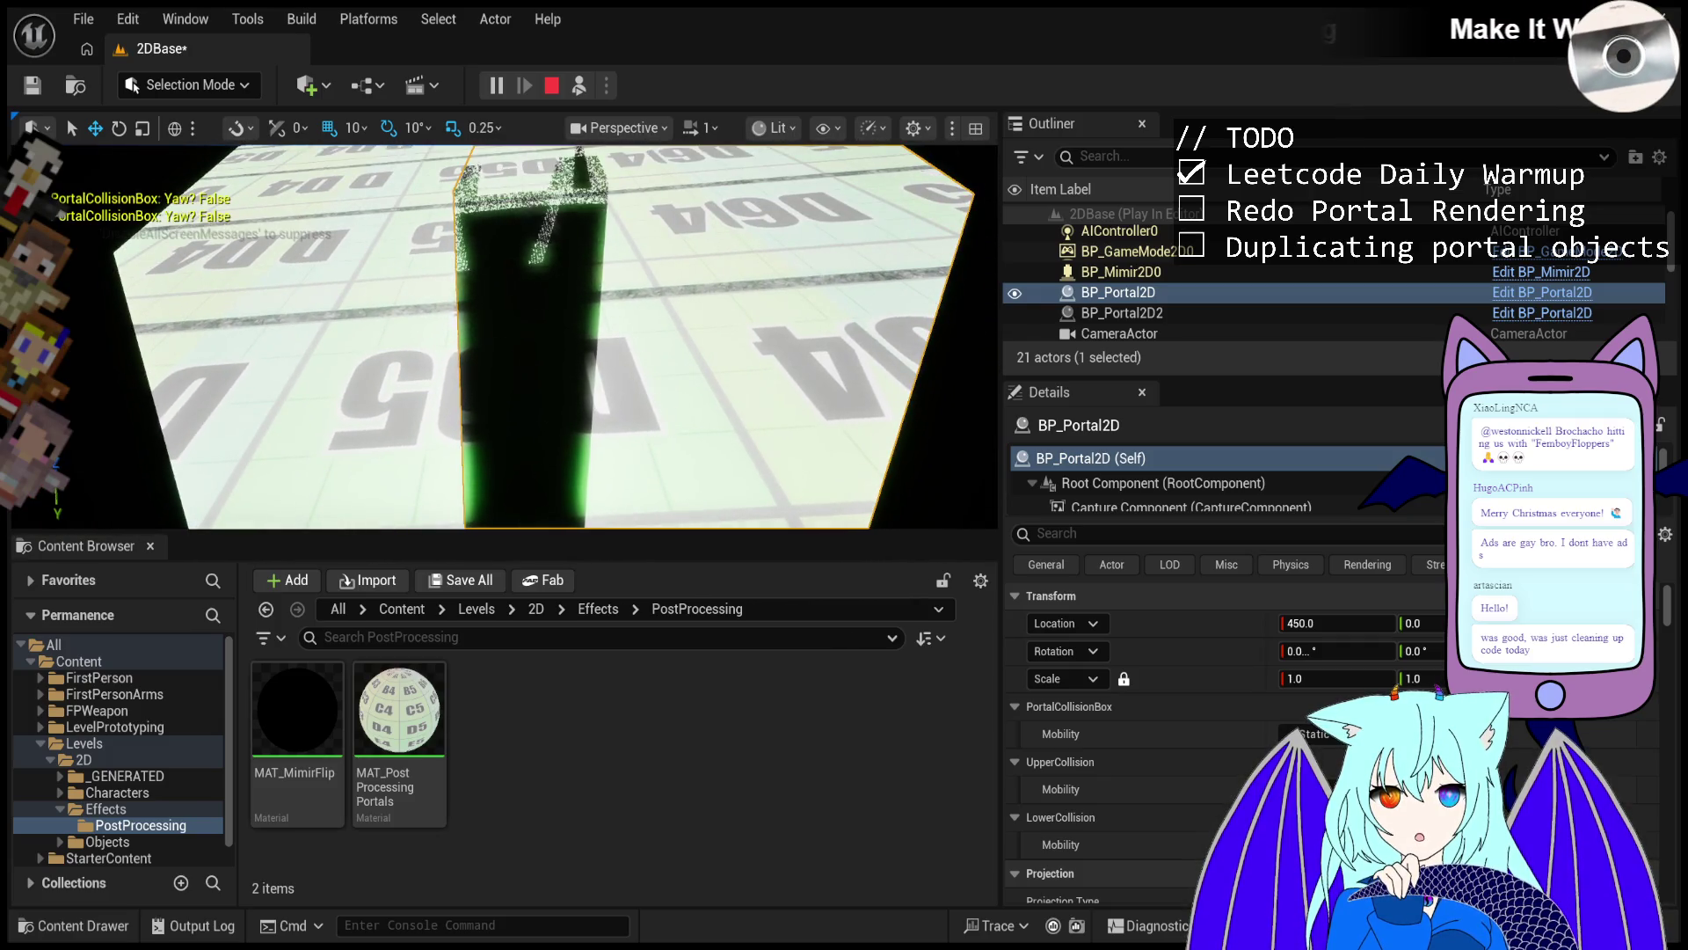
click(1121, 312)
key(f)
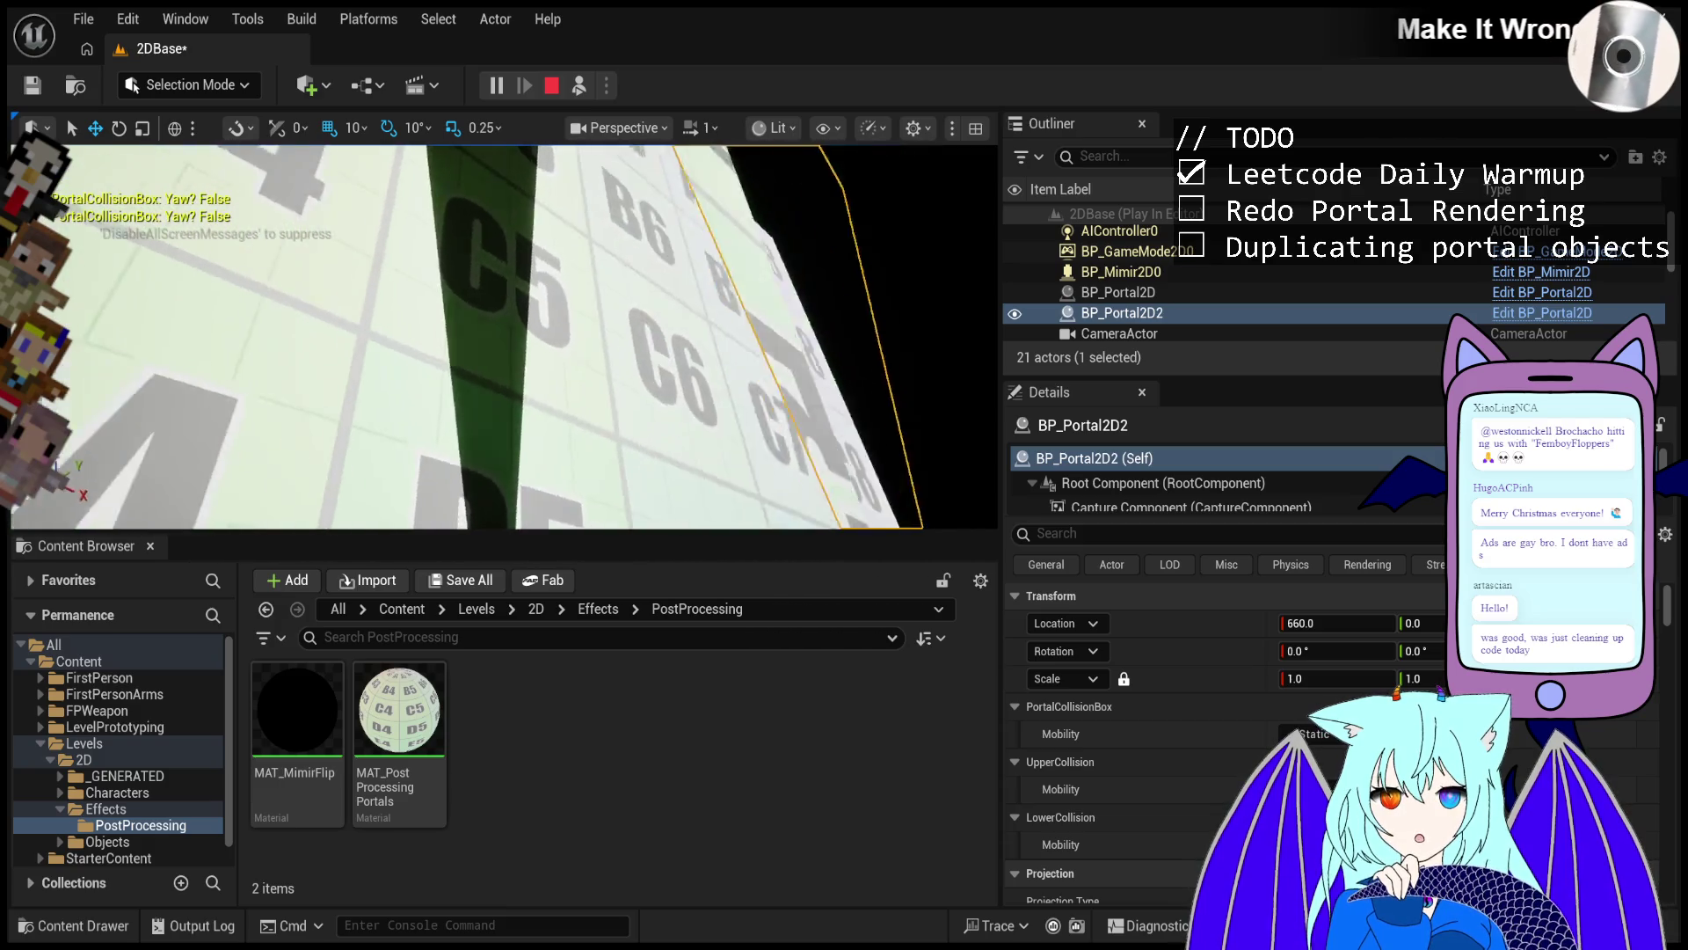
click(554, 86)
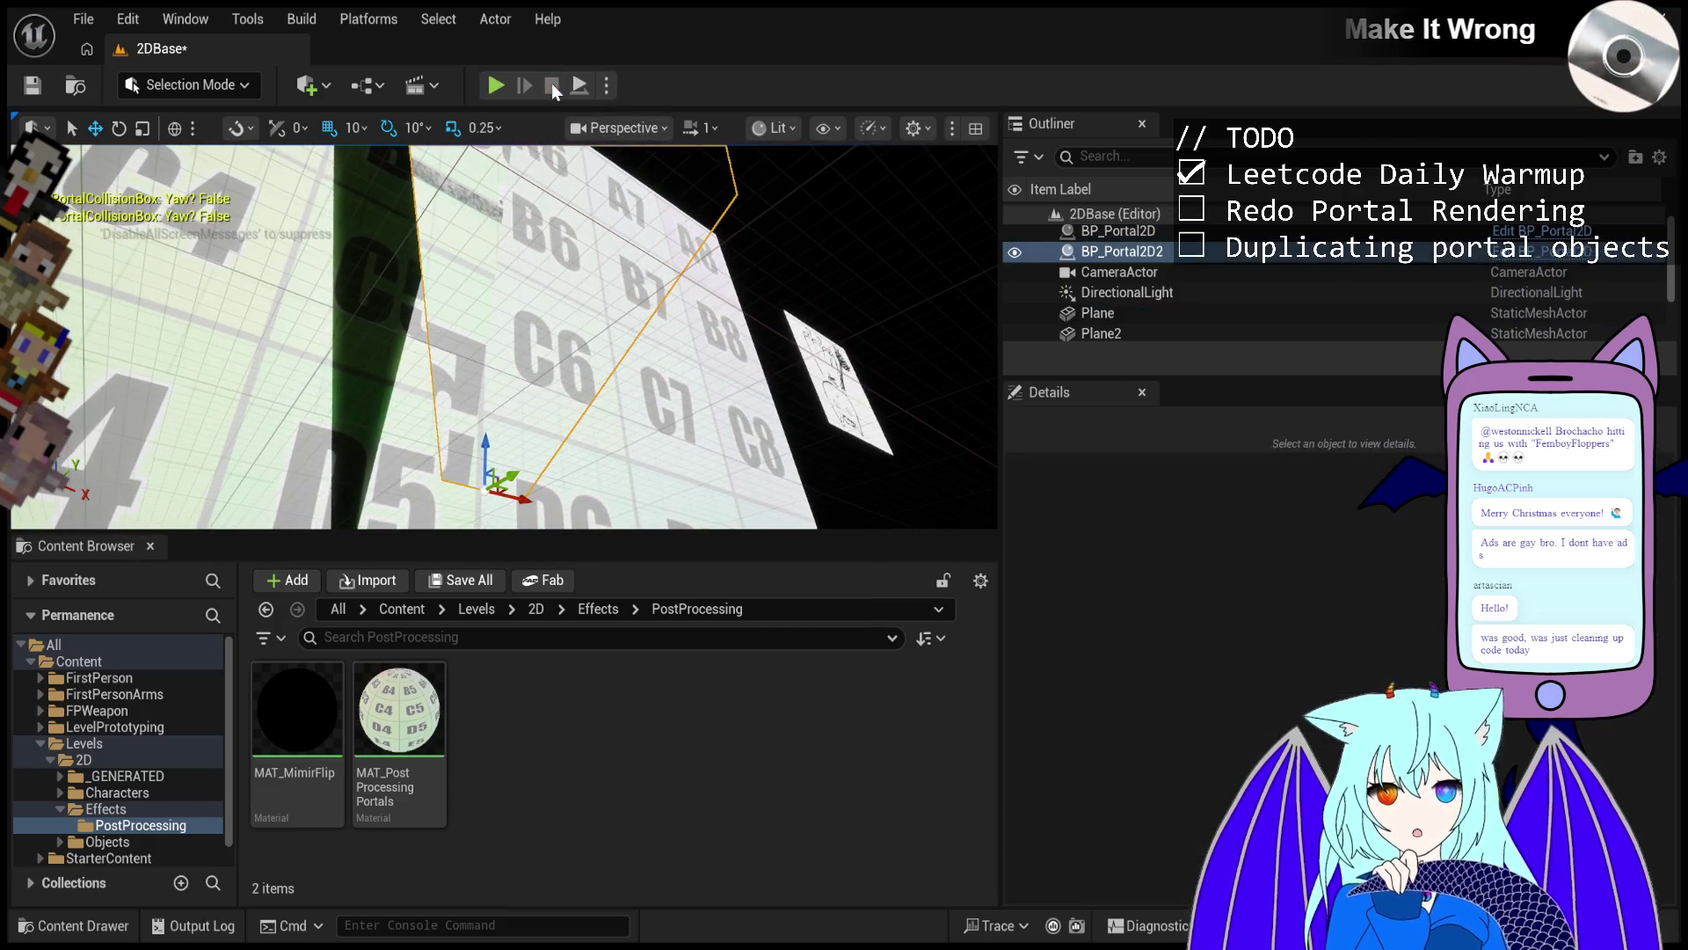